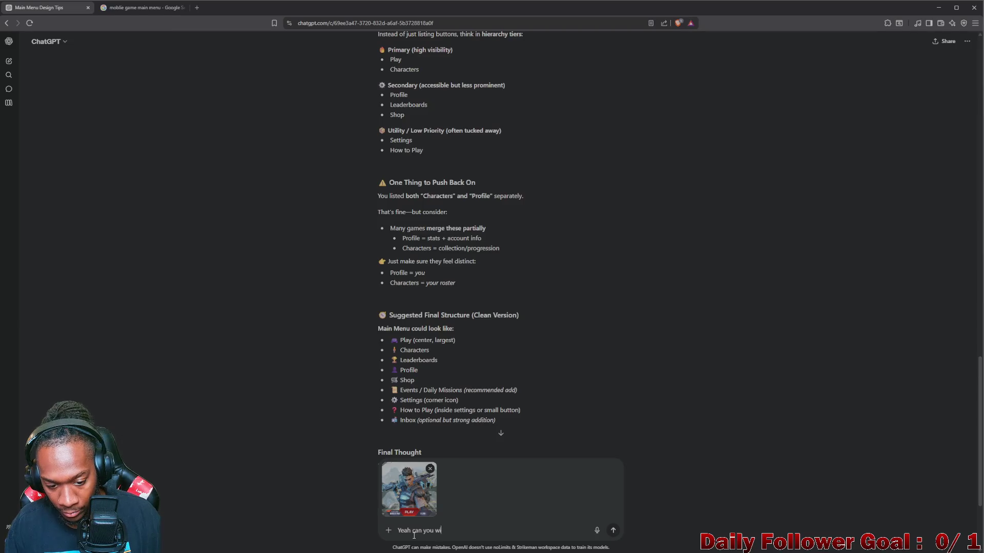
Step: Write that the screenshot is only a loose reference, correcting 'refernece' to 'reference'
{"action": "type", "text": "refa"}
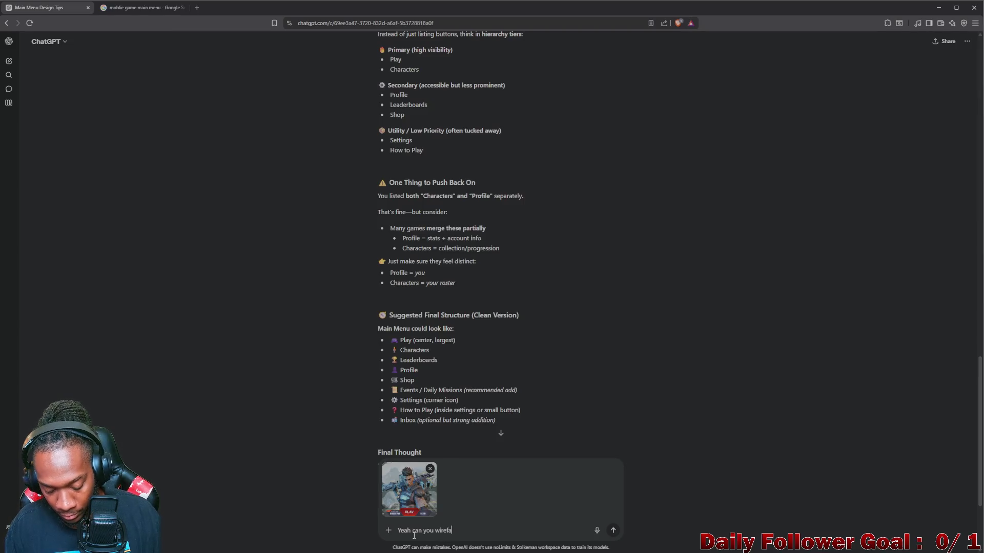
{"action": "key", "text": "BackSpace"}
{"action": "type", "text": "rame out "}
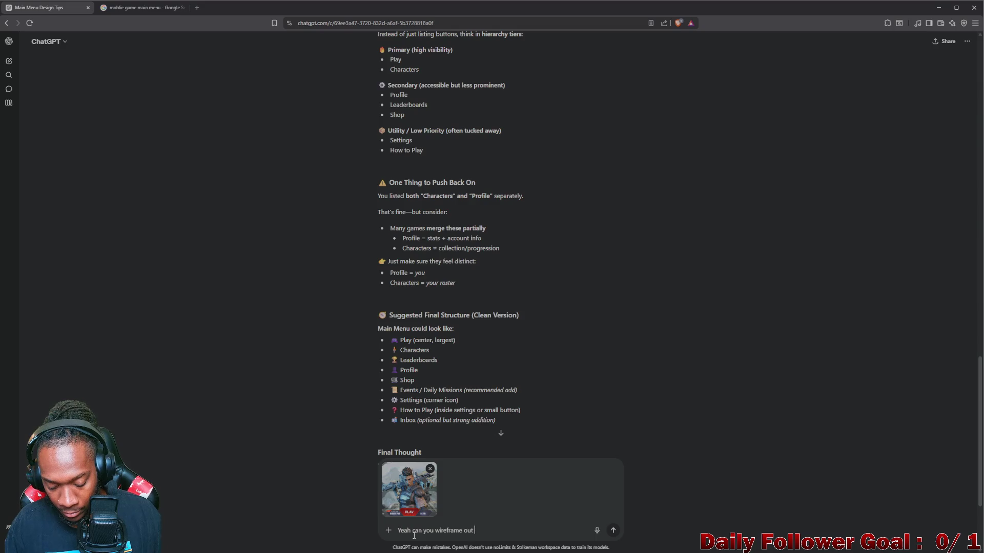
{"action": "type", "text": "something "}
{"action": "type", "text": "riffing on t"}
{"action": "type", "text": "his"}
{"action": "type", "text": " THis"}
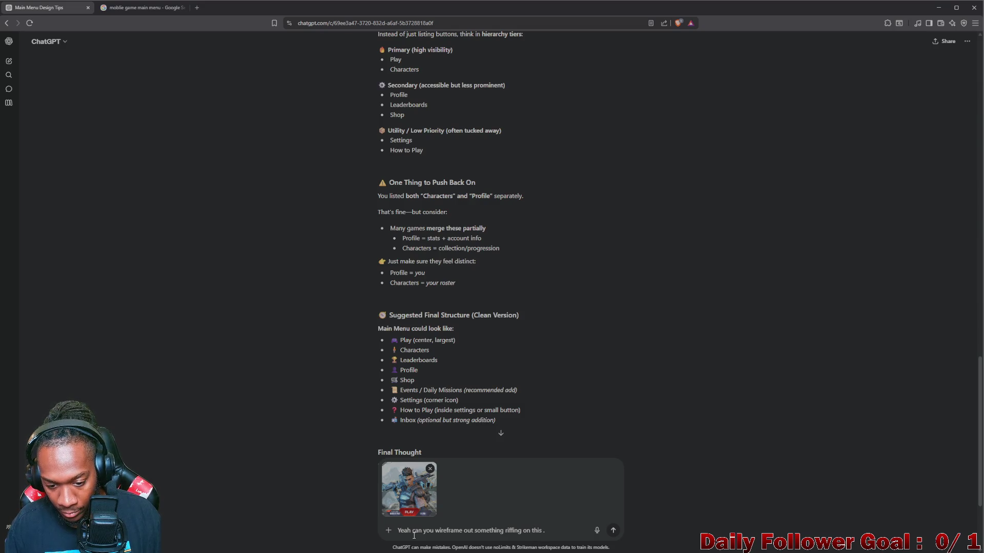
{"action": "key", "text": "BackSpace"}
{"action": "key", "text": "BackSpace"}
{"action": "type", "text": "is just a loose"}
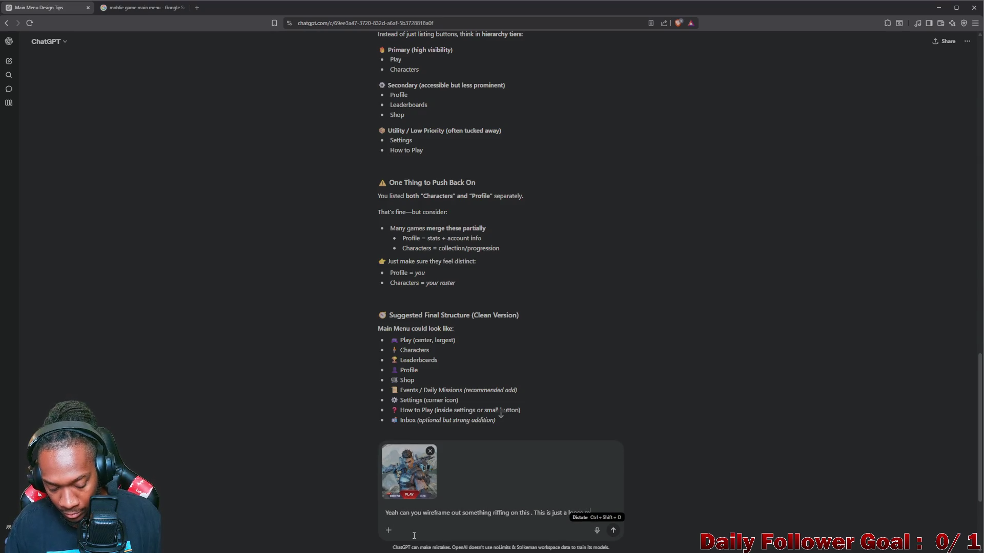
{"action": "type", "text": " refernece not a blalbe"}
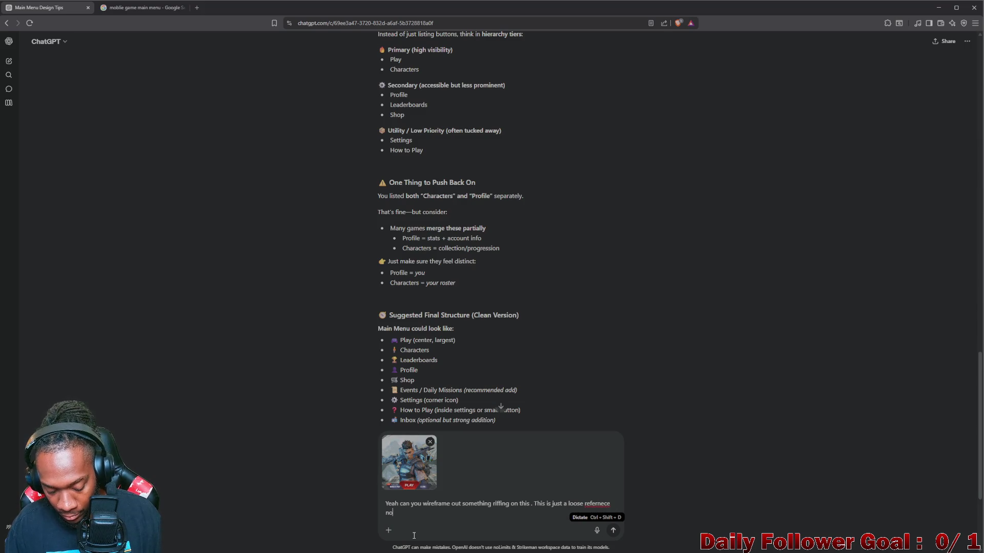
{"action": "key", "text": "BackSpace"}
{"action": "key", "text": "BackSpace"}
{"action": "key", "text": "BackSpace"}
{"action": "type", "text": "ible to "}
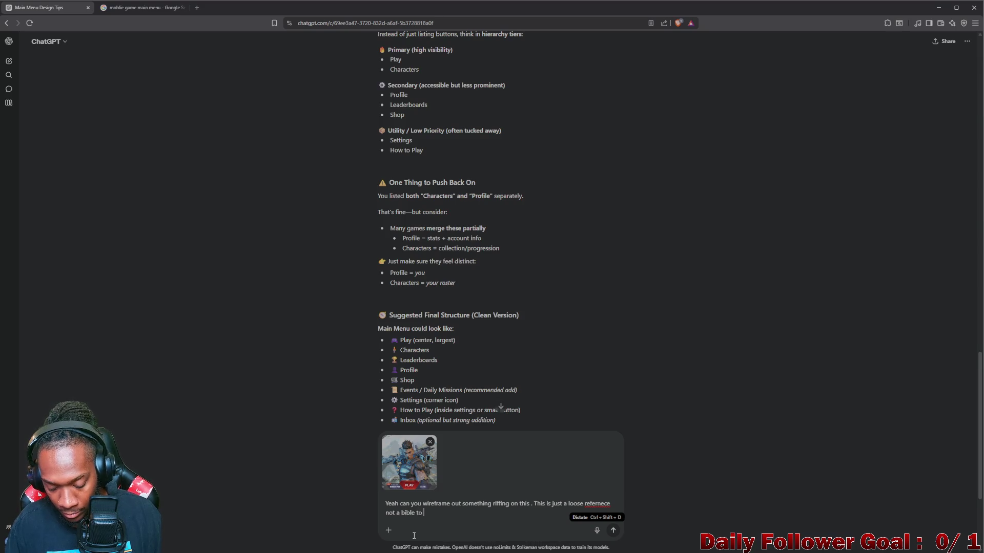
{"action": "type", "text": "live by"}
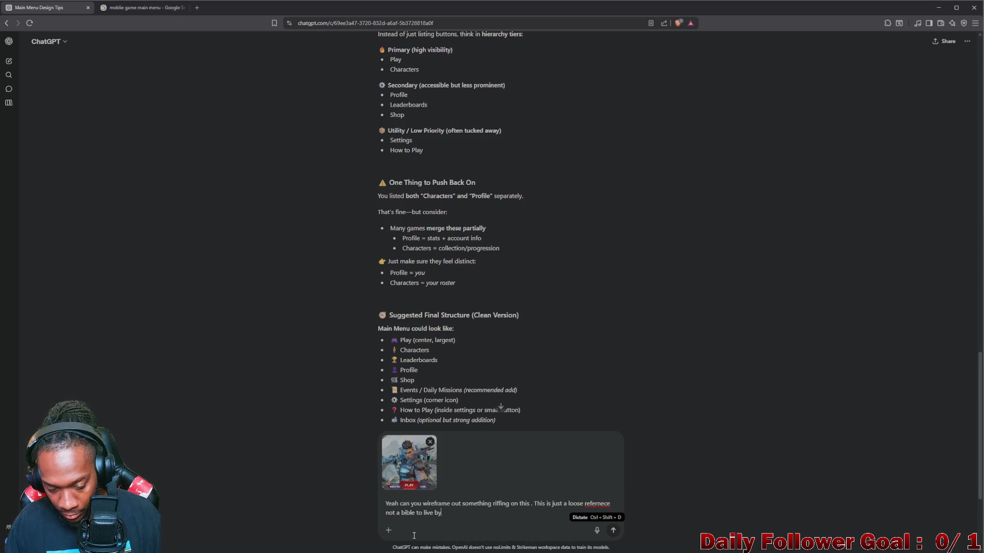
{"action": "type", "text": ". F"}
{"action": "scroll", "coordinate": [513, 358], "scroll_direction": "up", "scroll_amount": 2}
{"action": "right_click", "coordinate": [597, 504]}
{"action": "left_click", "coordinate": [621, 371]}
Step: Finish asking for a UX wireframe using the previously listed buttons, and send the message
{"action": "type", "text": "e"}
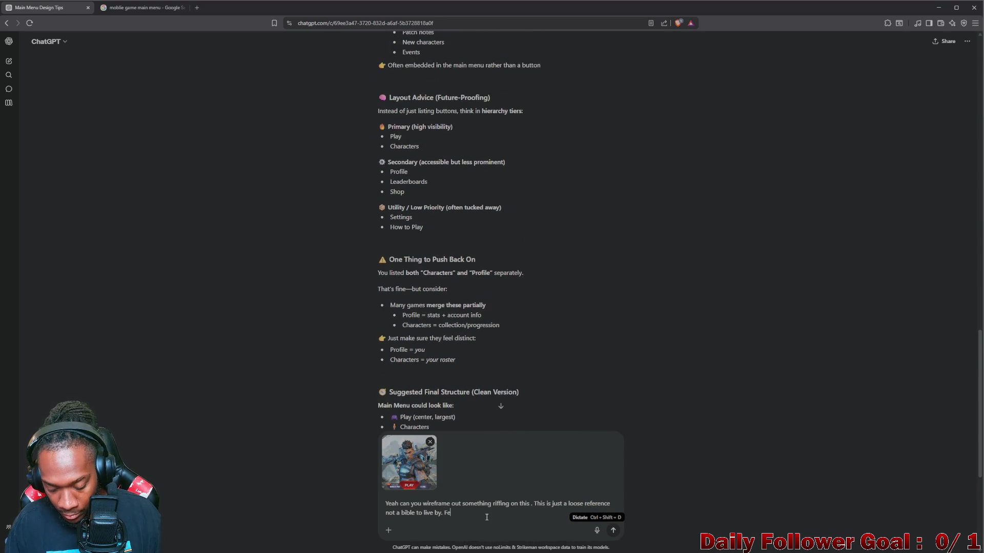
{"action": "type", "text": "el ee to "}
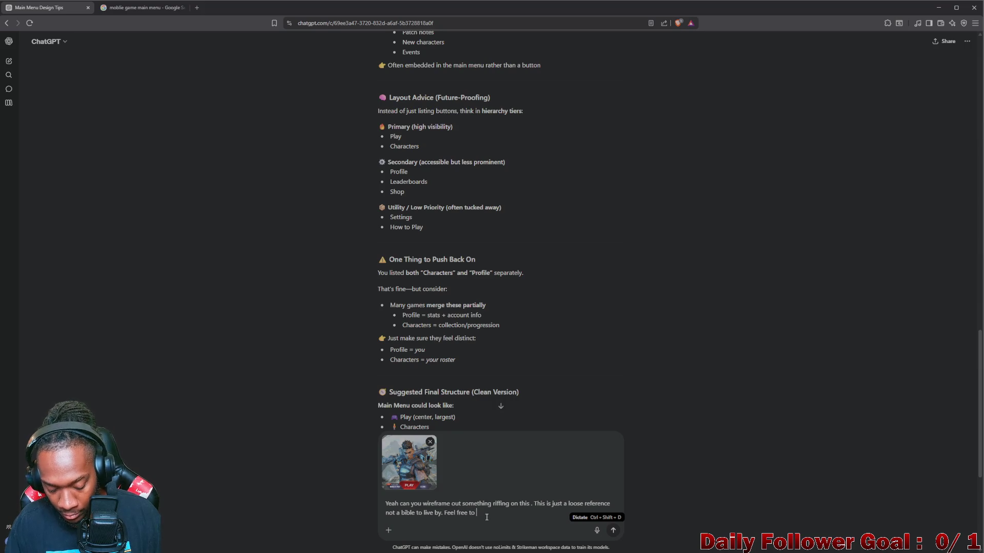
{"action": "type", "text": "change things u"}
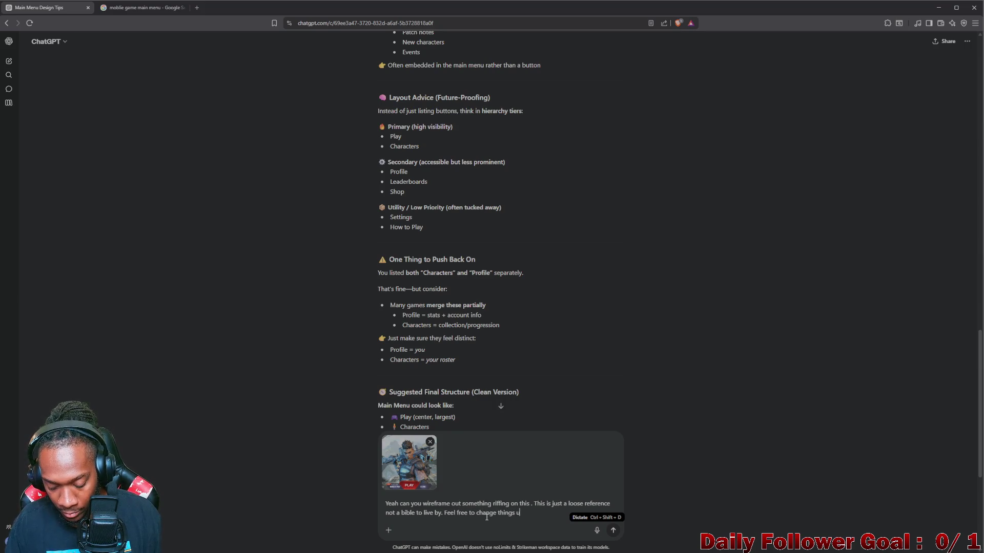
{"action": "type", "text": "p . user th"}
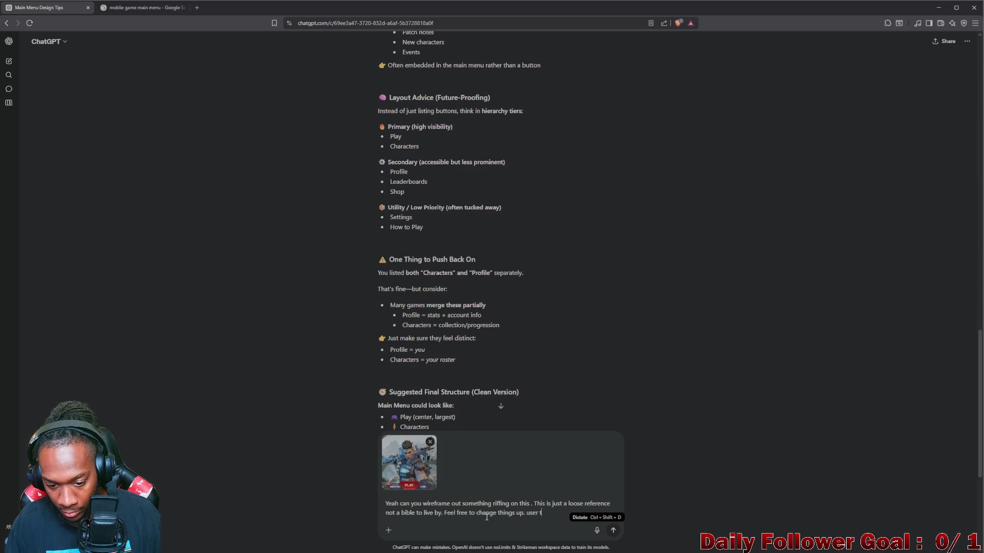
{"action": "key", "text": "BackSpace"}
{"action": "type", "text": "the "}
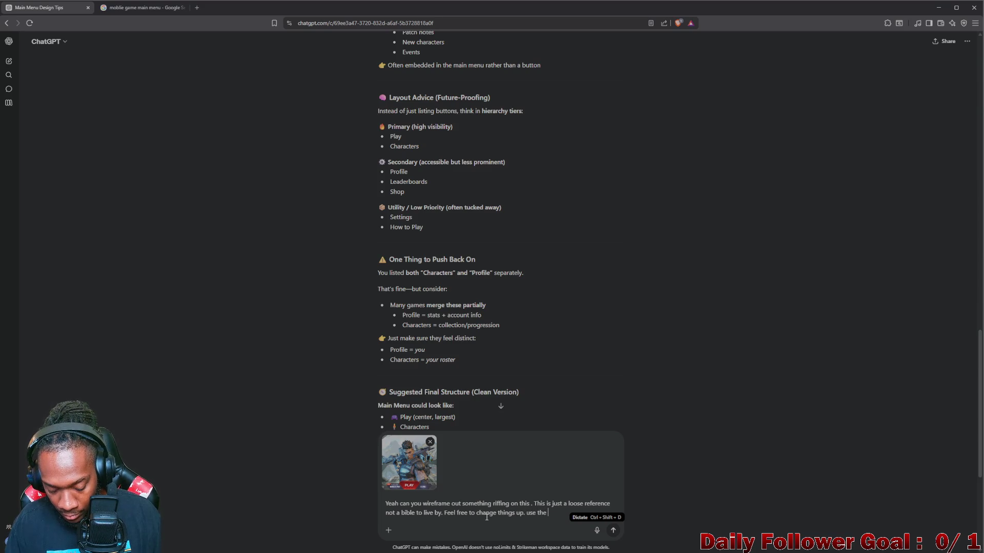
{"action": "type", "text": "buttons i told you about and mock up "}
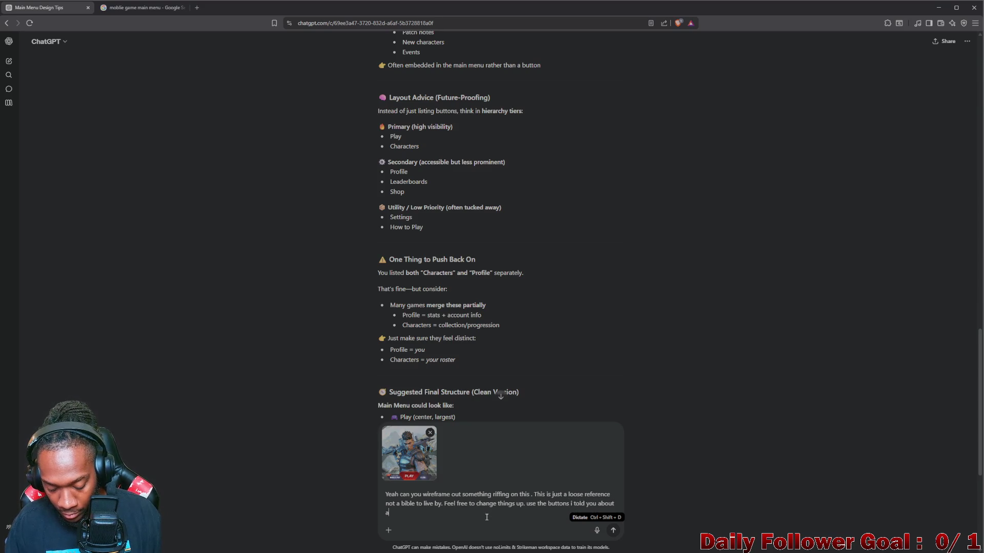
{"action": "type", "text": "a wi"}
{"action": "type", "text": "re"}
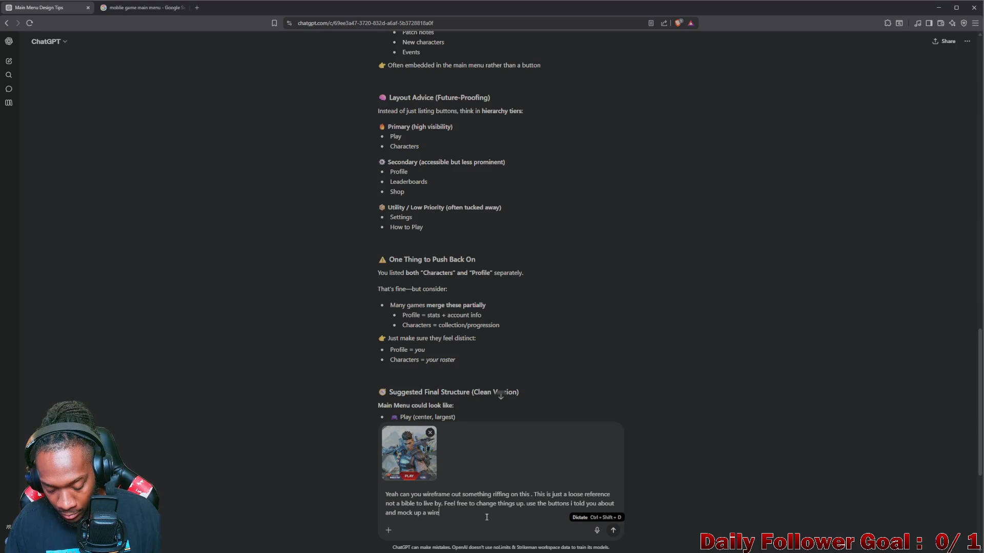
{"action": "type", "text": "frame for "}
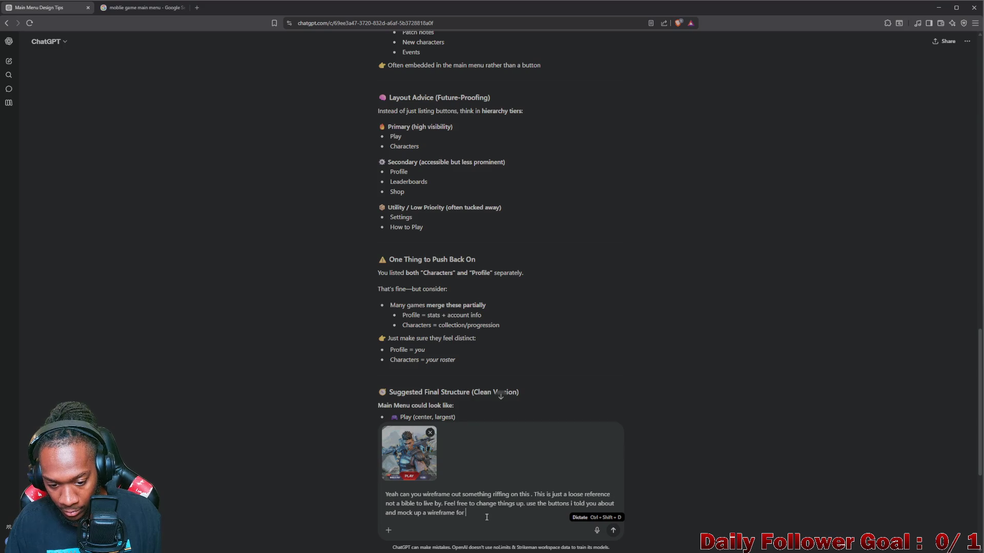
{"action": "type", "text": "the UX"}
{"action": "key", "text": "Return"}
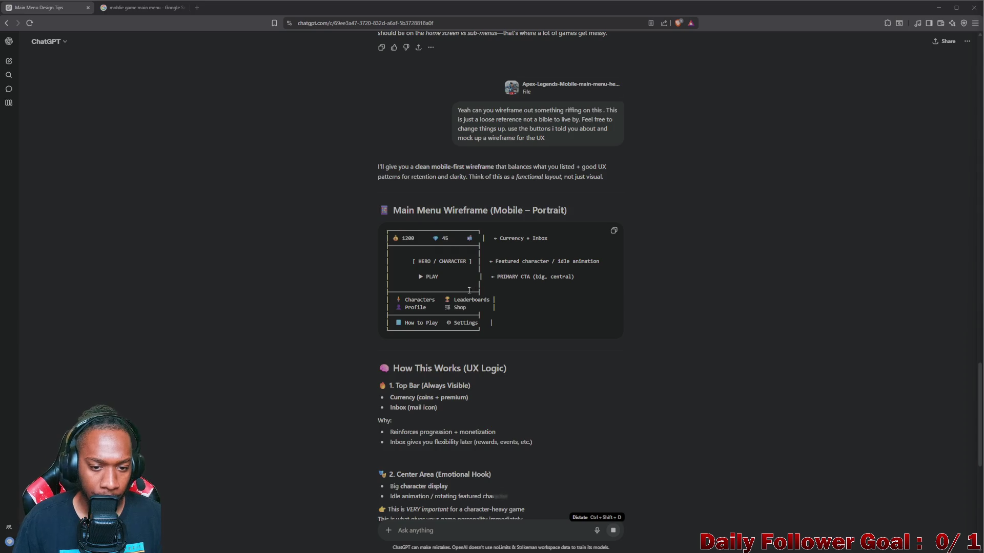
Step: Read ChatGPT's wireframe reply, from the layout sketch and UX logic down to the next-step offers
{"action": "scroll", "coordinate": [444, 285], "scroll_direction": "down", "scroll_amount": 10}
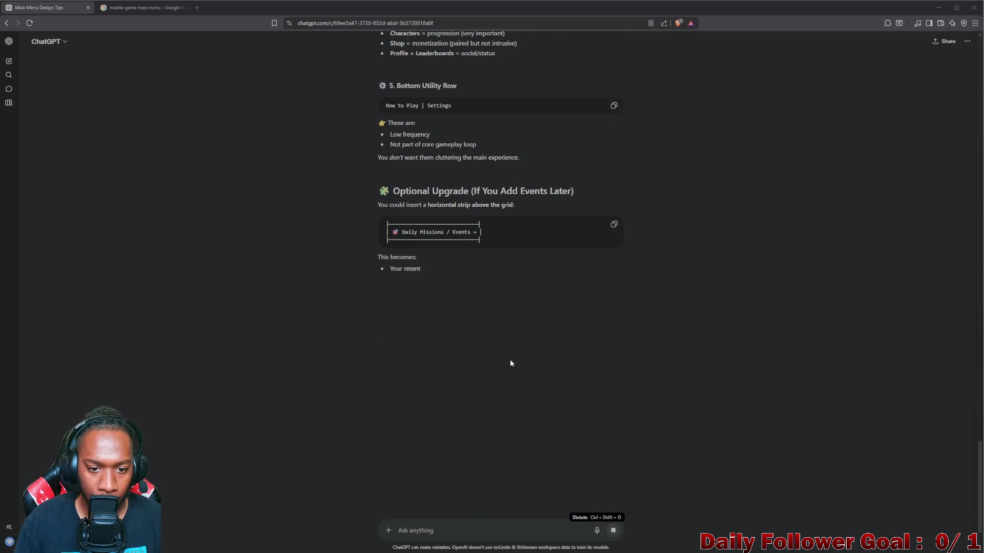
{"action": "scroll", "coordinate": [509, 359], "scroll_direction": "down", "scroll_amount": 4}
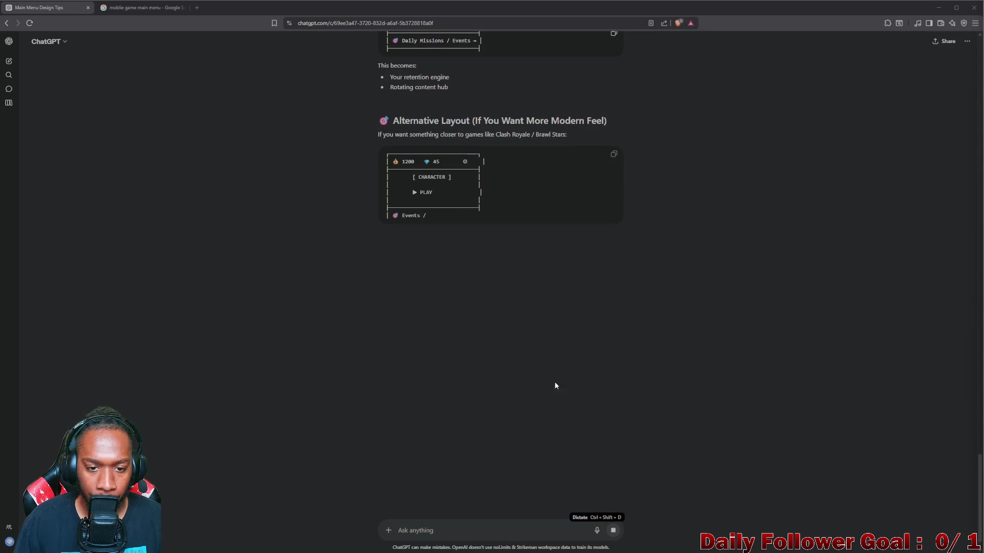
{"action": "scroll", "coordinate": [549, 349], "scroll_direction": "up", "scroll_amount": 9}
{"action": "scroll", "coordinate": [545, 320], "scroll_direction": "up", "scroll_amount": 20}
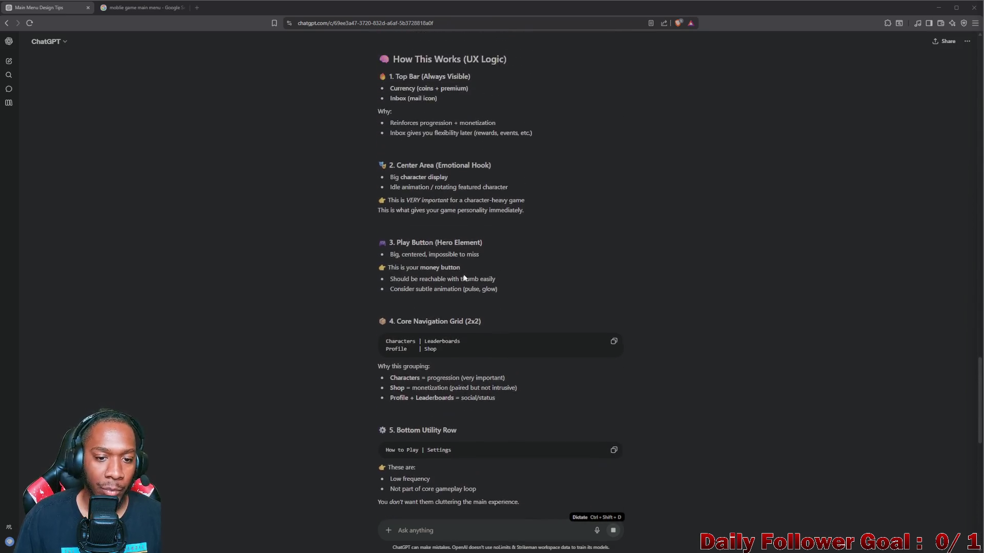
{"action": "scroll", "coordinate": [479, 292], "scroll_direction": "down", "scroll_amount": 20}
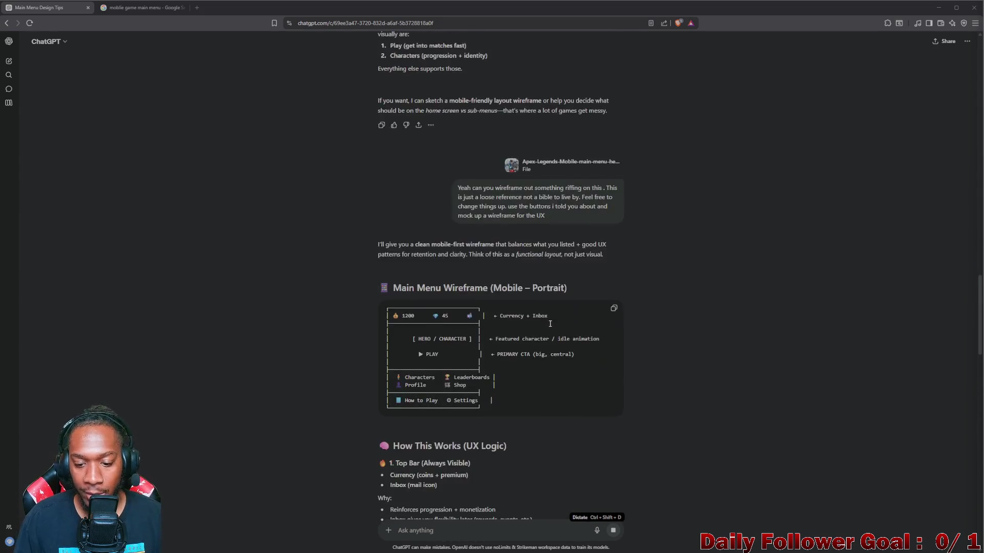
{"action": "scroll", "coordinate": [511, 371], "scroll_direction": "down", "scroll_amount": 10}
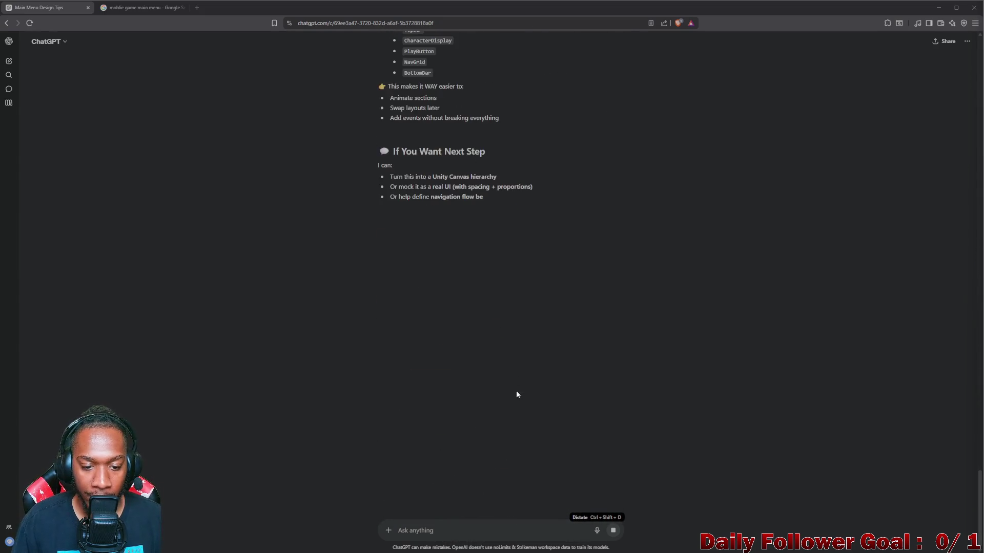
Step: Send ChatGPT the follow-up request 'Generate and image'
{"action": "left_click", "coordinate": [449, 525]}
{"action": "type", "text": "Gne"}
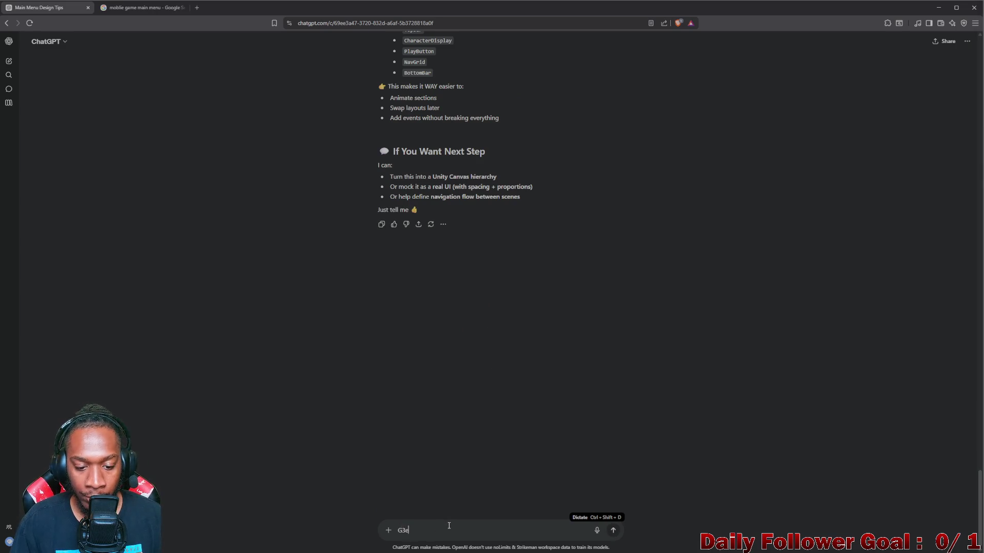
{"action": "type", "text": "rna"}
{"action": "key", "text": "BackSpace"}
{"action": "type", "text": "n"}
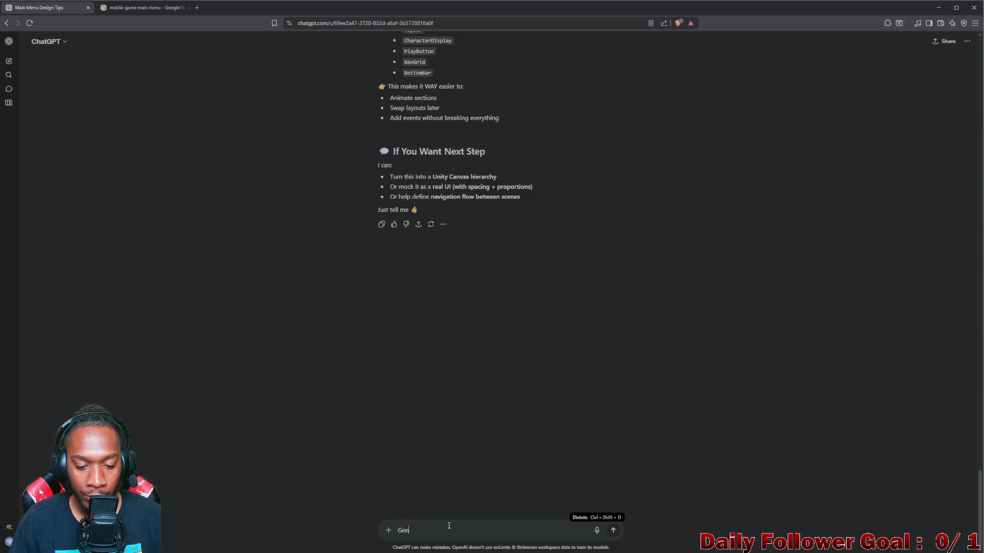
{"action": "type", "text": "erate and image"}
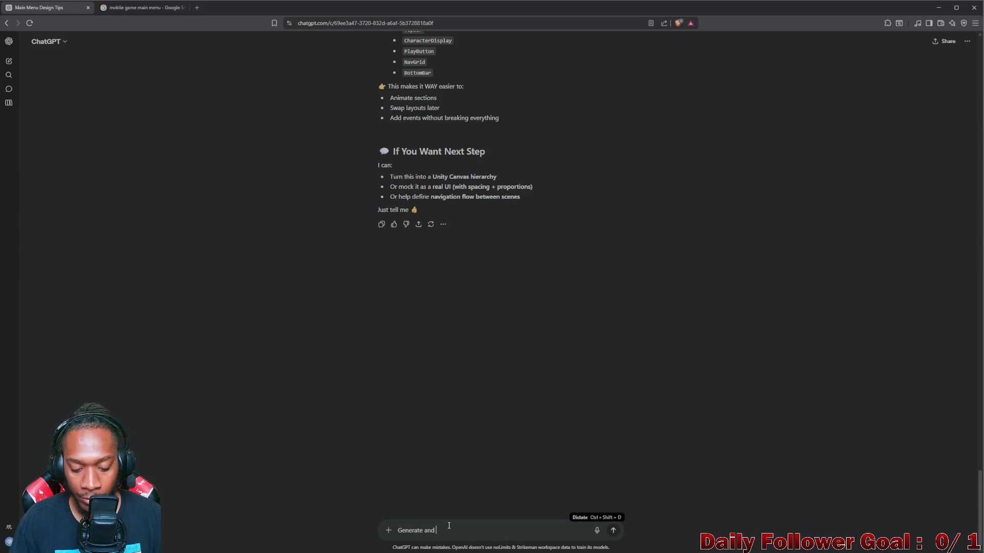
{"action": "key", "text": "Return"}
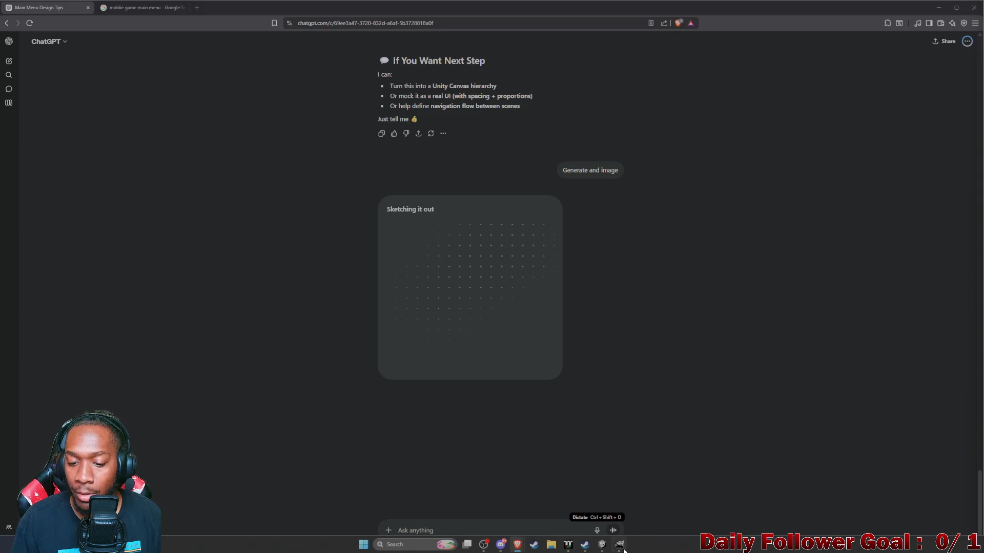
{"action": "left_click", "coordinate": [620, 545]}
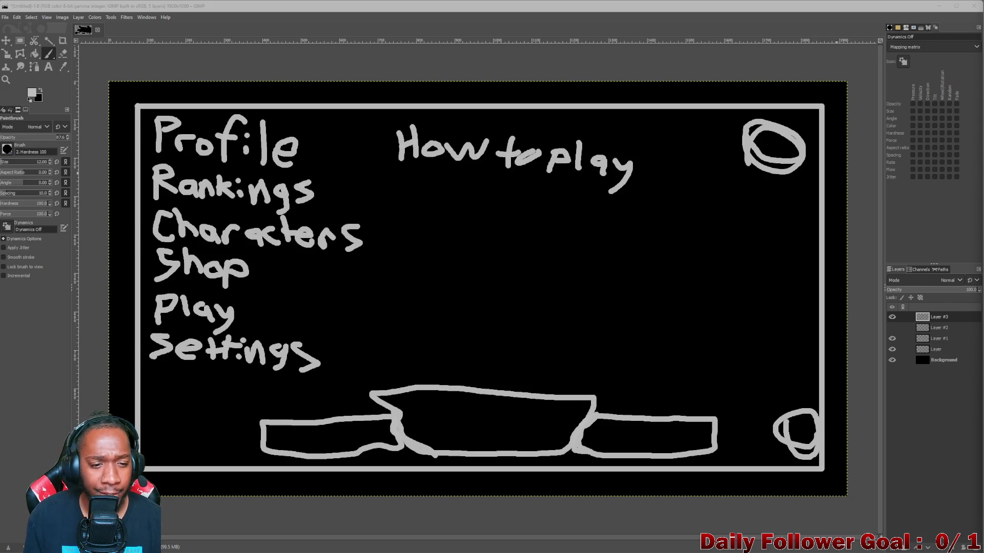
Step: Hide the menu text layer, add a new transparent Layer #4, and start the figure outline
{"action": "left_click", "coordinate": [891, 318]}
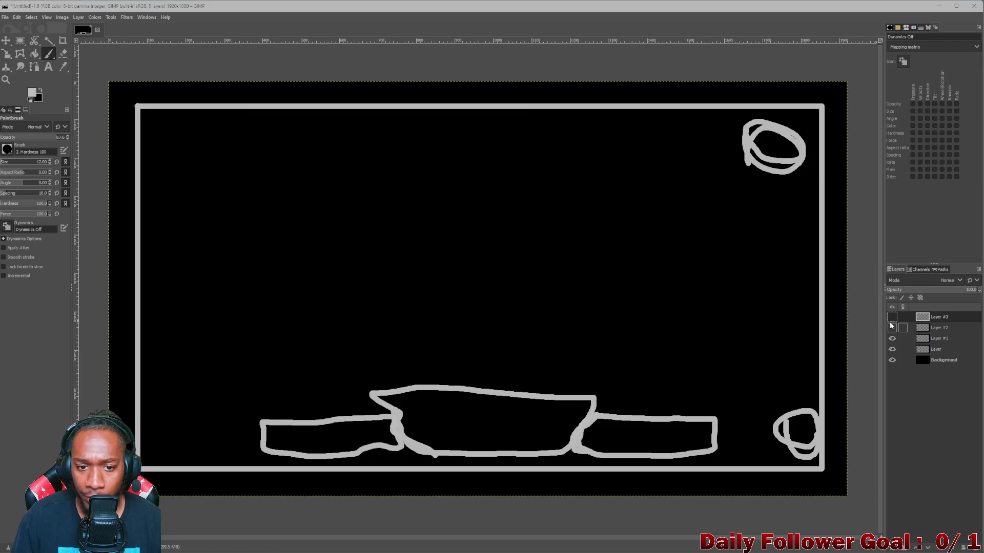
{"action": "left_click", "coordinate": [455, 174]}
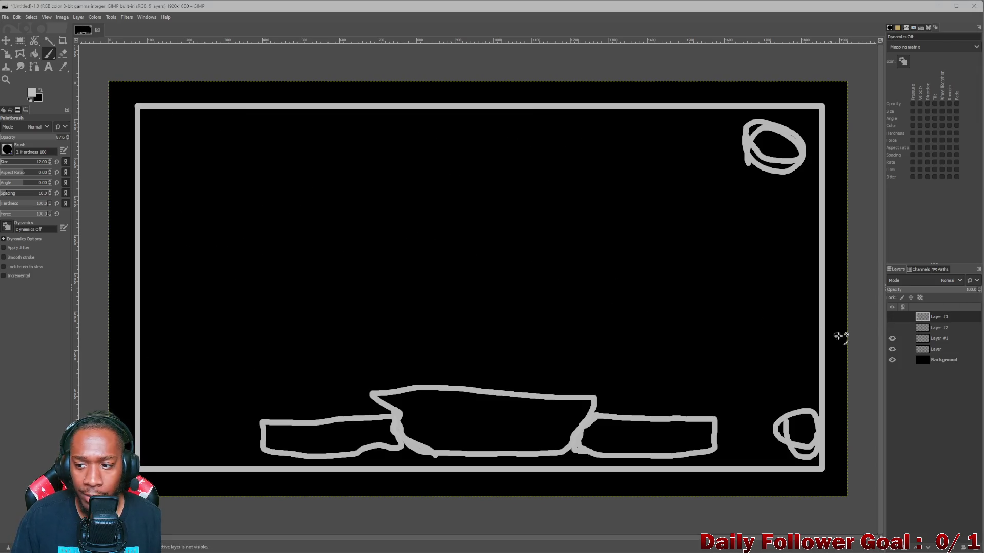
{"action": "left_click", "coordinate": [891, 548]}
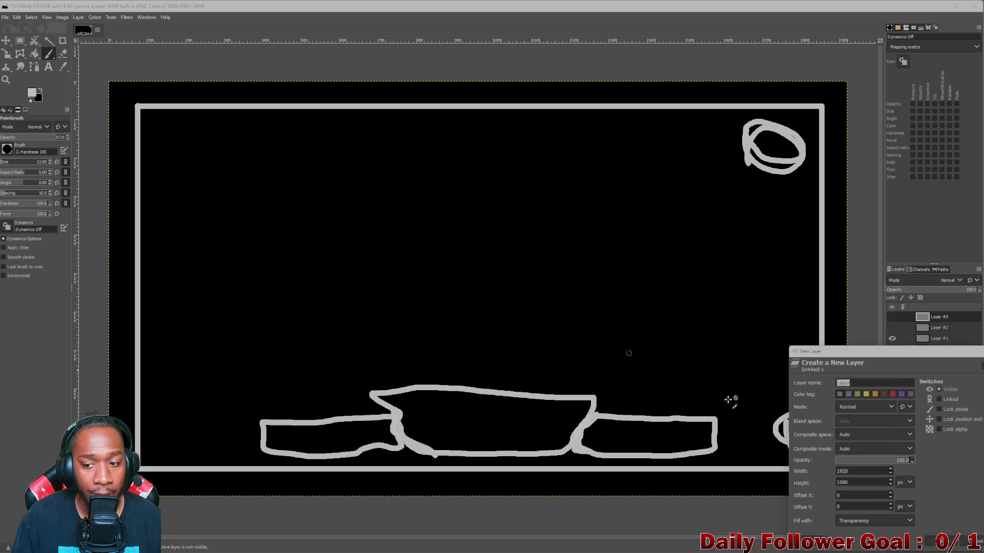
{"action": "left_click", "coordinate": [931, 538]}
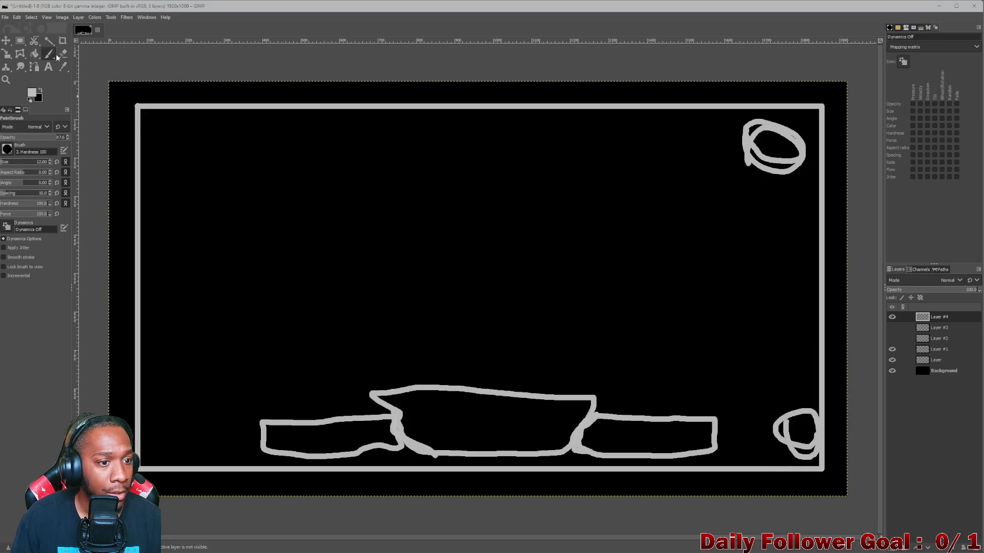
{"action": "mouse_move", "coordinate": [441, 143]}
{"action": "left_mouse_down"}
{"action": "mouse_move", "coordinate": [391, 162]}
{"action": "mouse_move", "coordinate": [369, 190]}
{"action": "mouse_move", "coordinate": [295, 216]}
{"action": "mouse_move", "coordinate": [231, 333]}
{"action": "mouse_move", "coordinate": [246, 394]}
{"action": "left_mouse_up"}
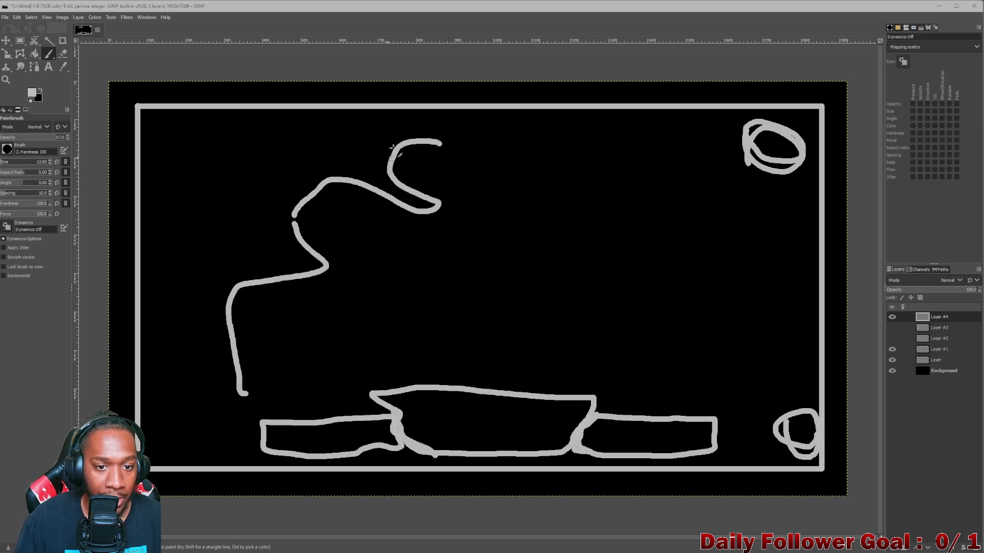
Step: Finish the central figure outline and sketch a banner shape at the canvas top-left
{"action": "mouse_move", "coordinate": [441, 144]}
{"action": "left_mouse_down"}
{"action": "mouse_move", "coordinate": [553, 179]}
{"action": "mouse_move", "coordinate": [687, 327]}
{"action": "mouse_move", "coordinate": [666, 410]}
{"action": "left_mouse_up"}
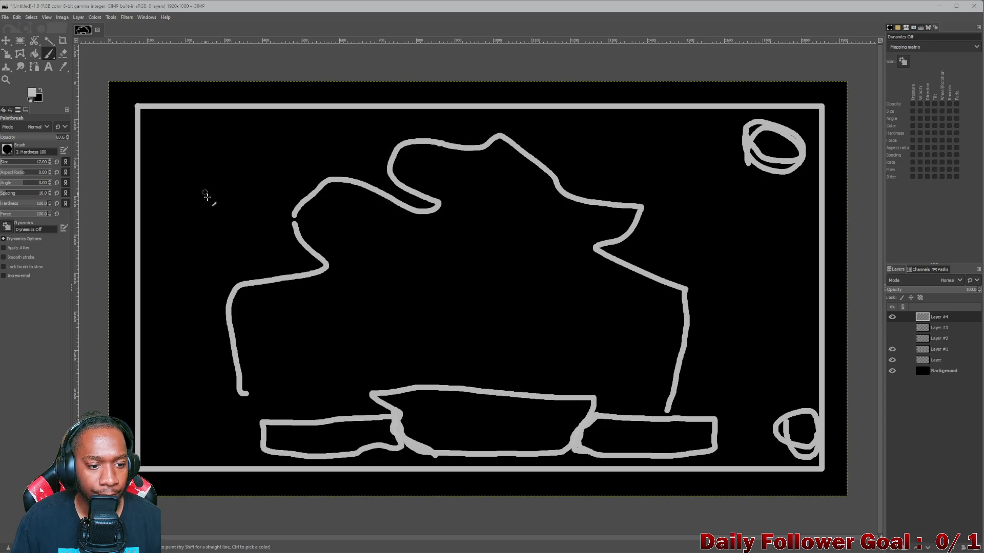
{"action": "mouse_move", "coordinate": [162, 126]}
{"action": "left_mouse_down"}
{"action": "mouse_move", "coordinate": [331, 163]}
{"action": "mouse_move", "coordinate": [203, 184]}
{"action": "mouse_move", "coordinate": [163, 127]}
{"action": "mouse_move", "coordinate": [222, 133]}
{"action": "left_mouse_up"}
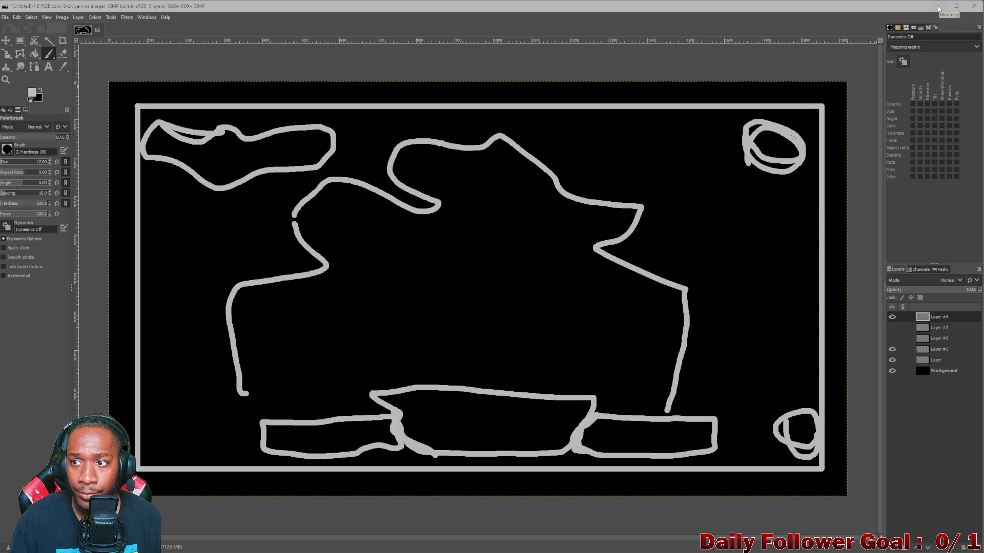
{"action": "mouse_move", "coordinate": [598, 551]}
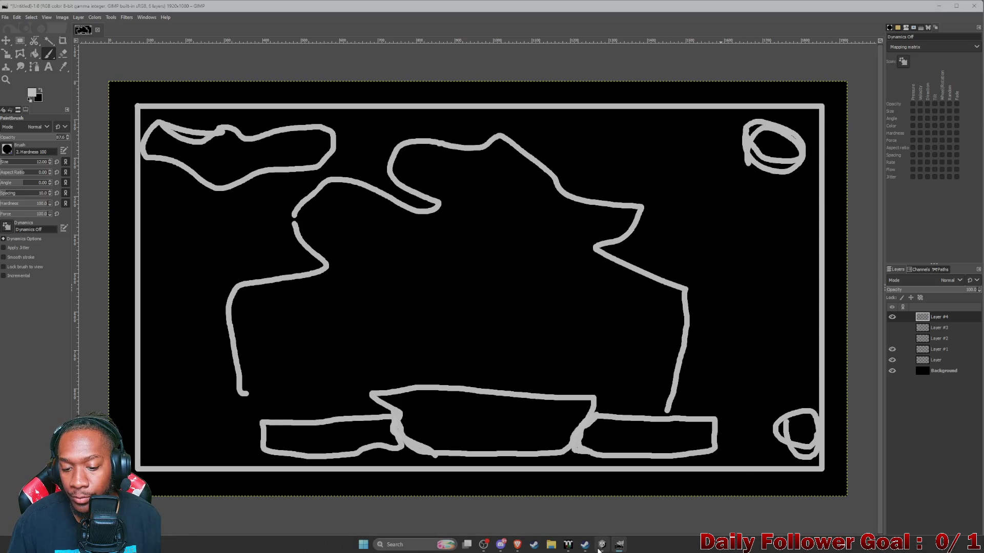
{"action": "mouse_move", "coordinate": [485, 549]}
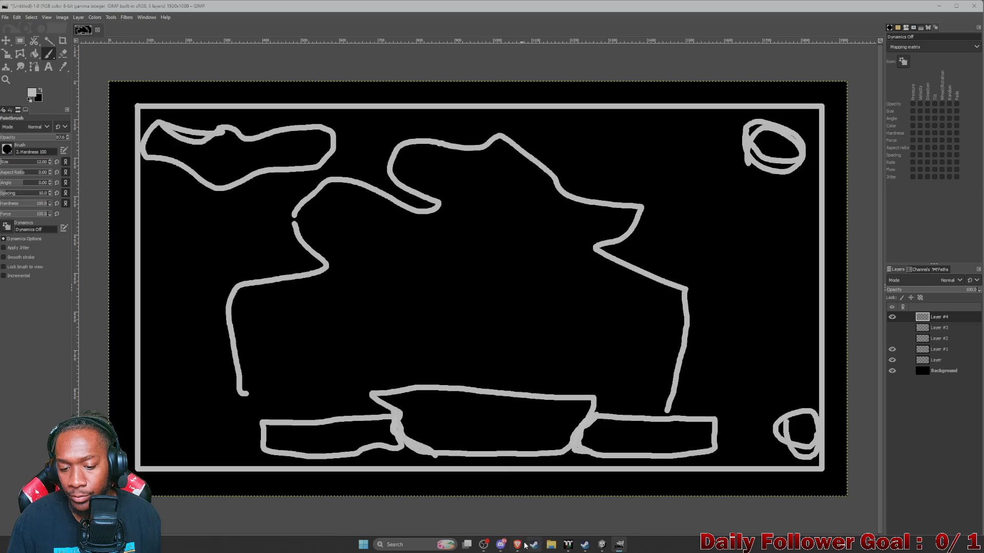
{"action": "mouse_move", "coordinate": [521, 546]}
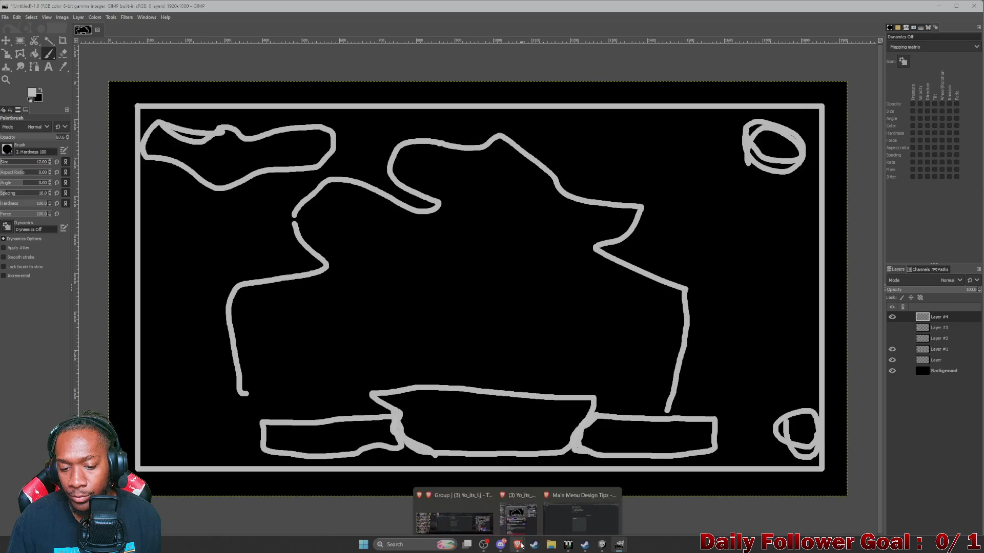
{"action": "left_click", "coordinate": [583, 498]}
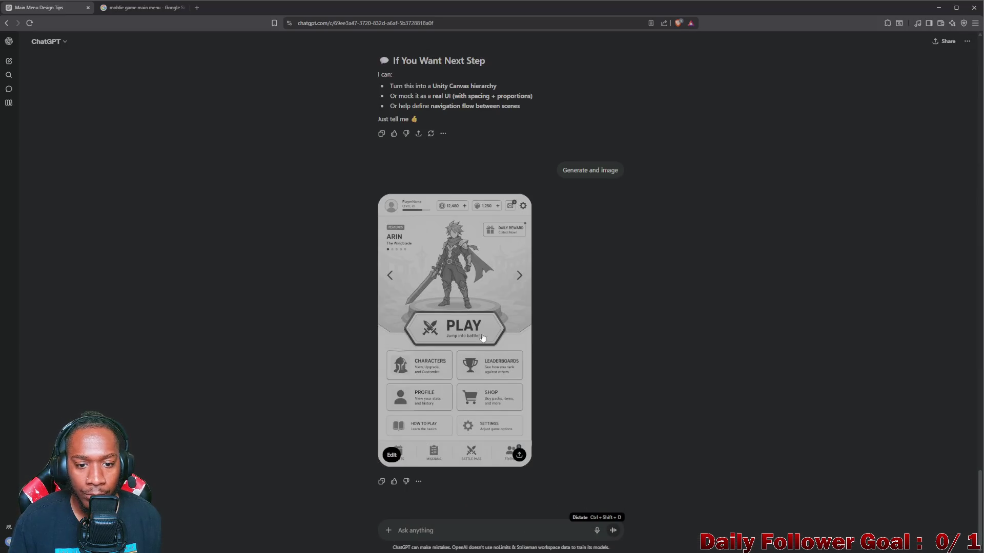
Step: Ask ChatGPT to redo the mockup in landscape 16:9, since the game doesn't support portrait
{"action": "scroll", "coordinate": [479, 302], "scroll_direction": "up", "scroll_amount": 2}
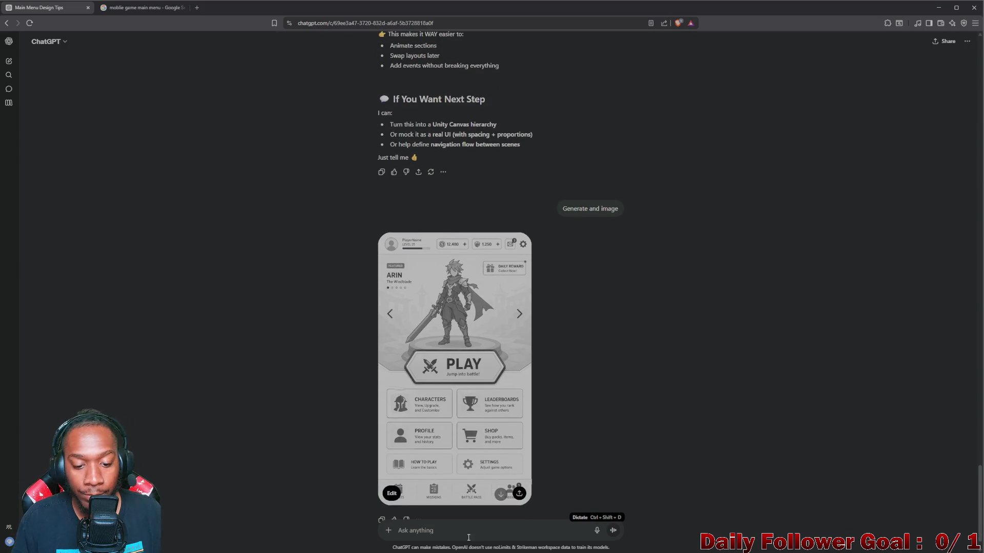
{"action": "scroll", "coordinate": [468, 537], "scroll_direction": "down", "scroll_amount": 1}
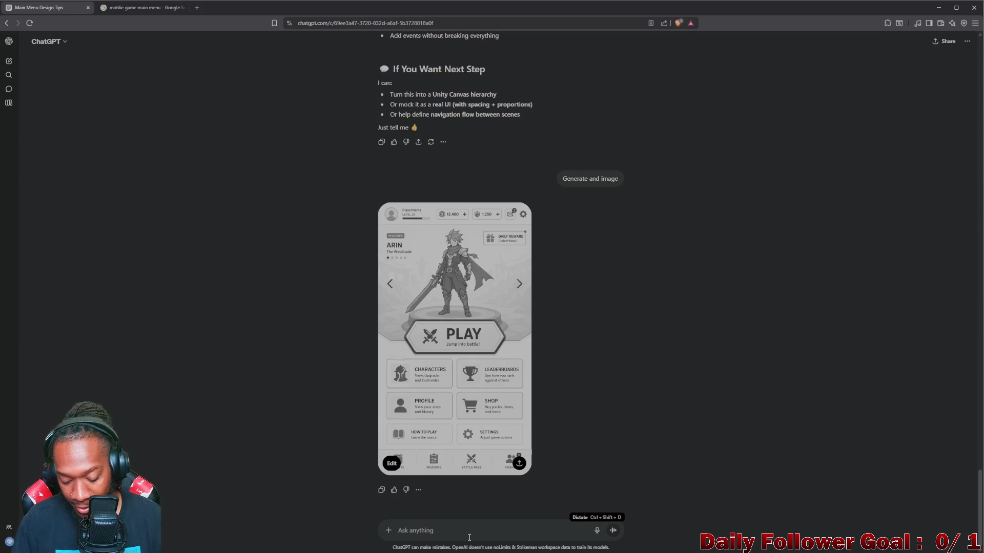
{"action": "type", "text": "great work but its a "}
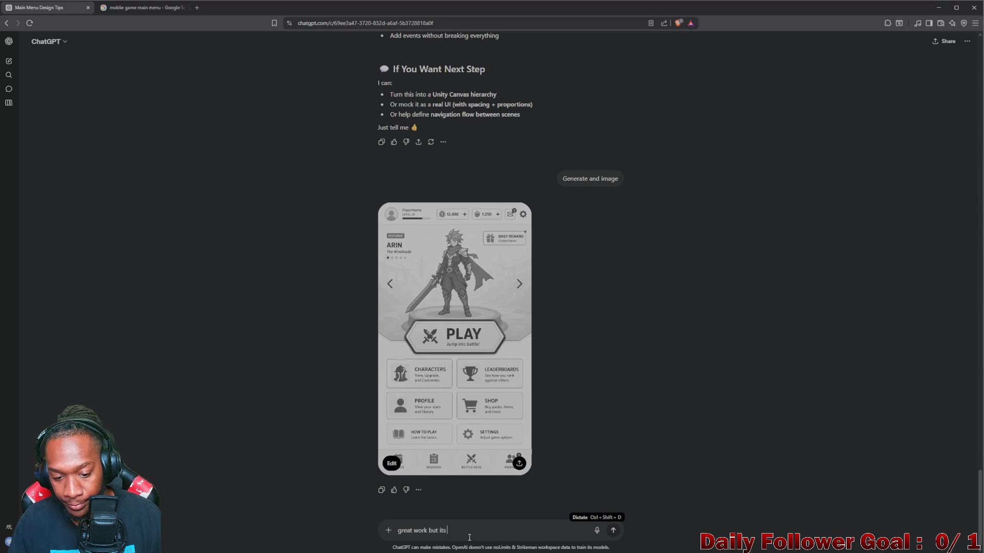
{"action": "type", "text": "landscape game 1"}
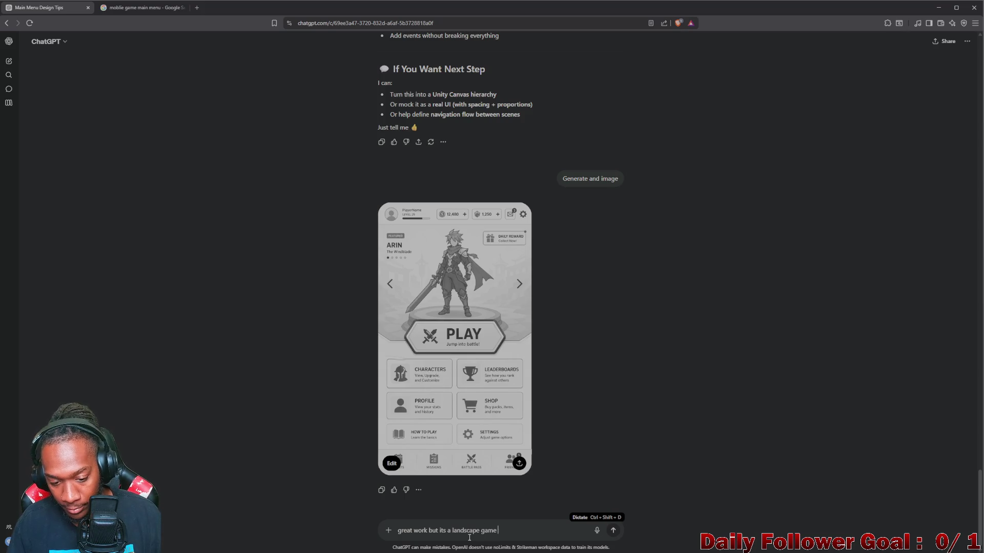
{"action": "type", "text": "6_"}
{"action": "type", "text": "9"}
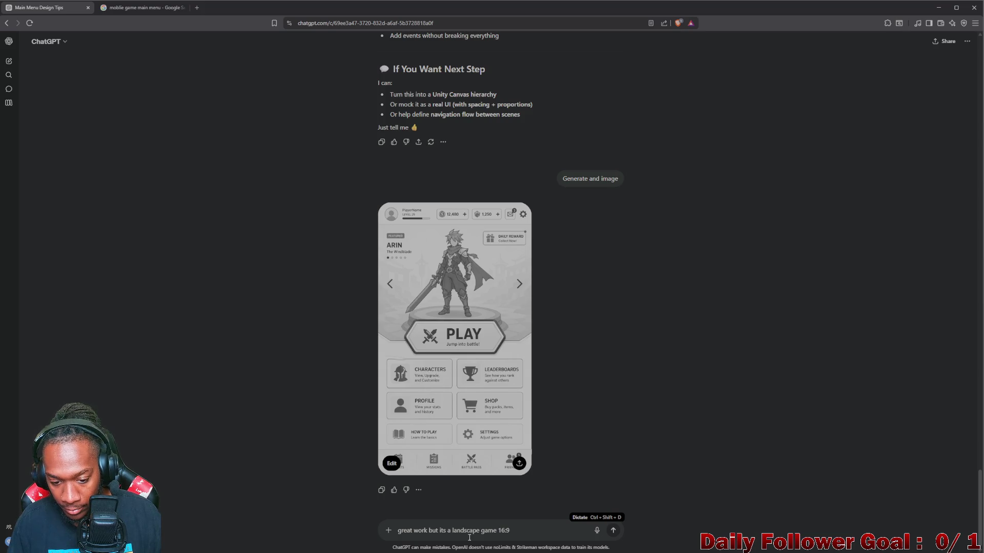
{"action": "type", "text": " , it doesnt su"}
{"action": "type", "text": "ppo"}
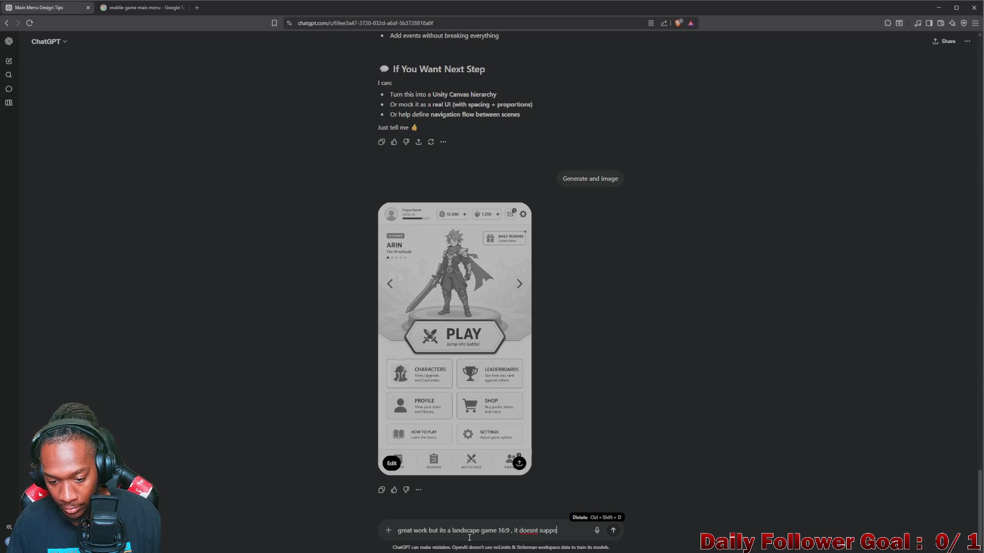
{"action": "type", "text": "rt port"}
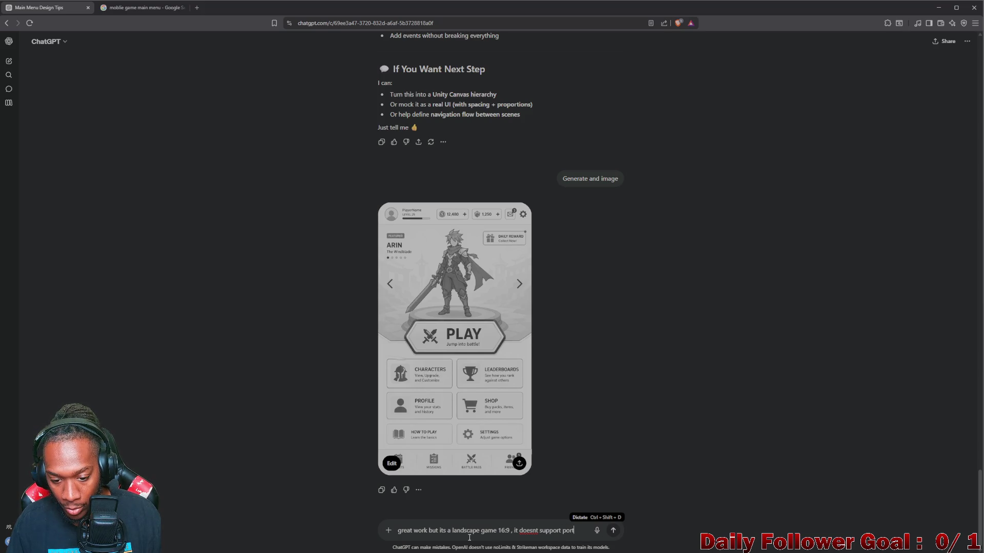
{"action": "type", "text": "atiait"}
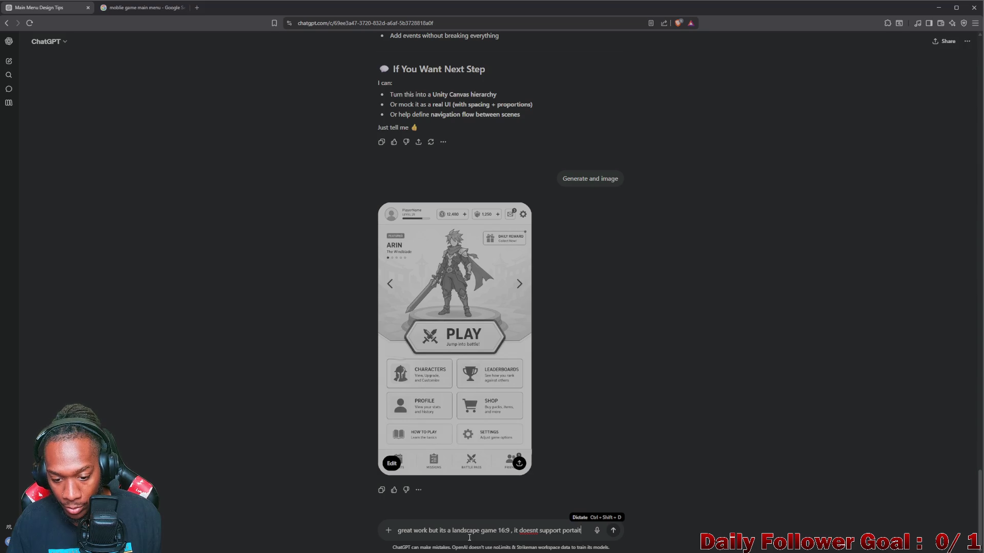
{"action": "key", "text": "Return"}
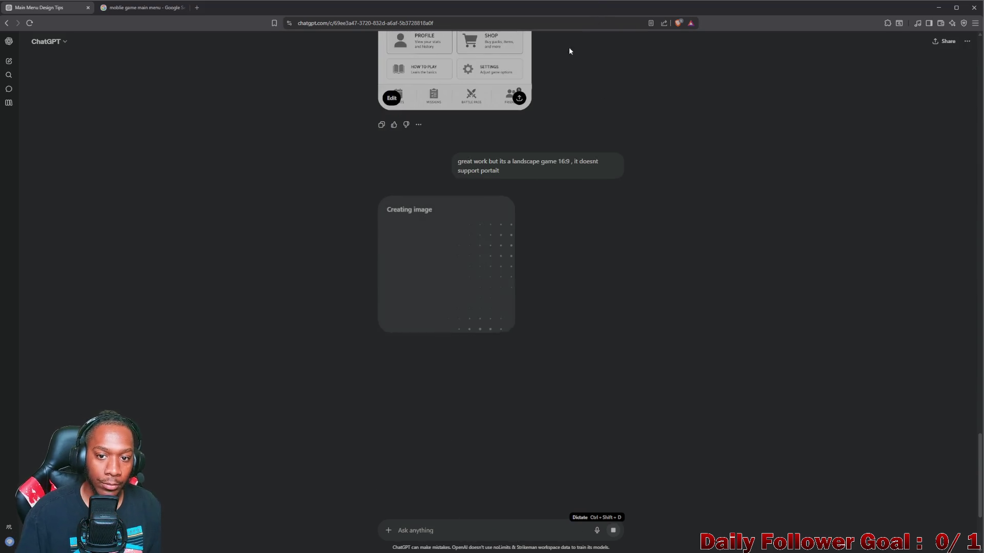
Step: Check the mobile main-menu image results, then minimize the browser to return to GIMP
{"action": "scroll", "coordinate": [435, 156], "scroll_direction": "up", "scroll_amount": 5}
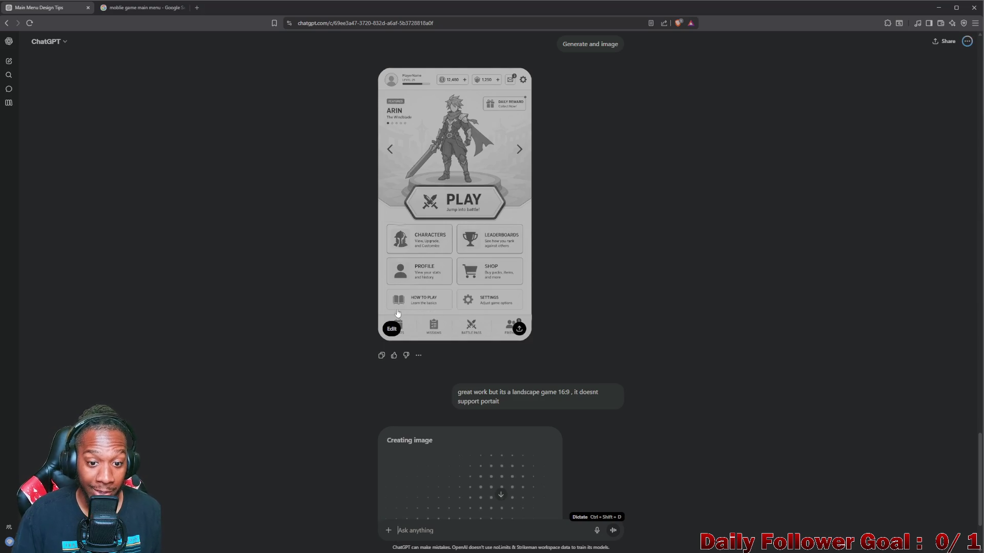
{"action": "left_click", "coordinate": [141, 8]}
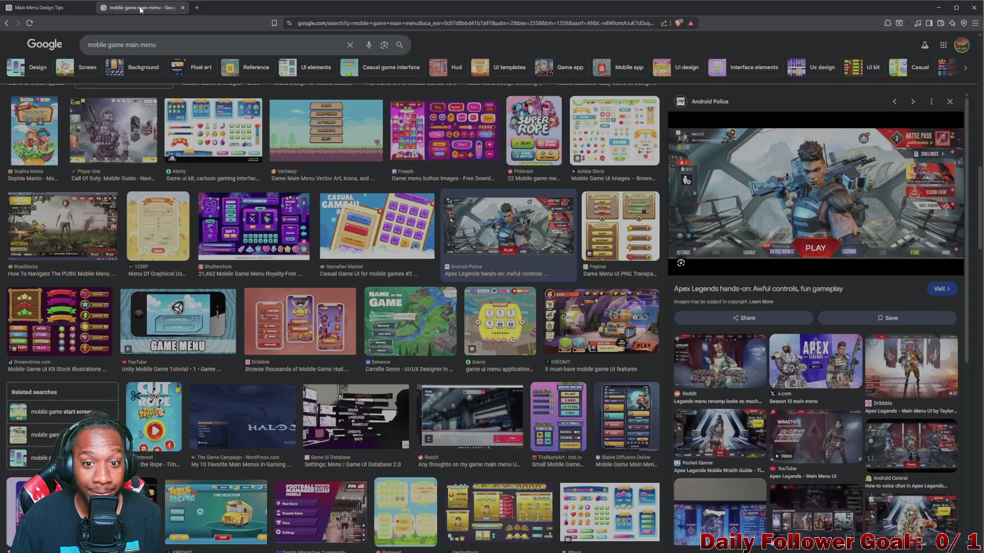
{"action": "left_click", "coordinate": [63, 8]}
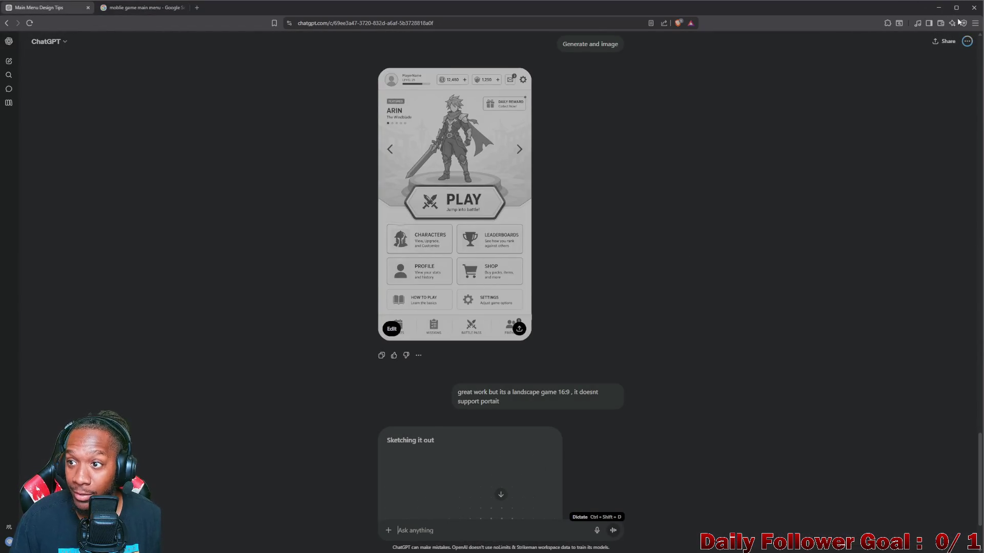
{"action": "left_click", "coordinate": [939, 7]}
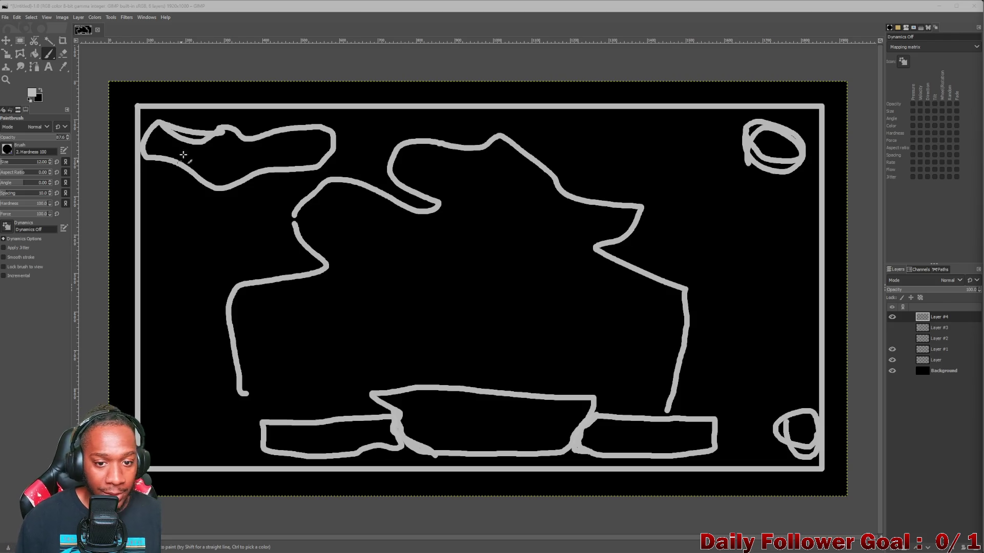
Step: Open the generated landscape fantasy lobby mockup at full size in ChatGPT
{"action": "mouse_move", "coordinate": [595, 544]}
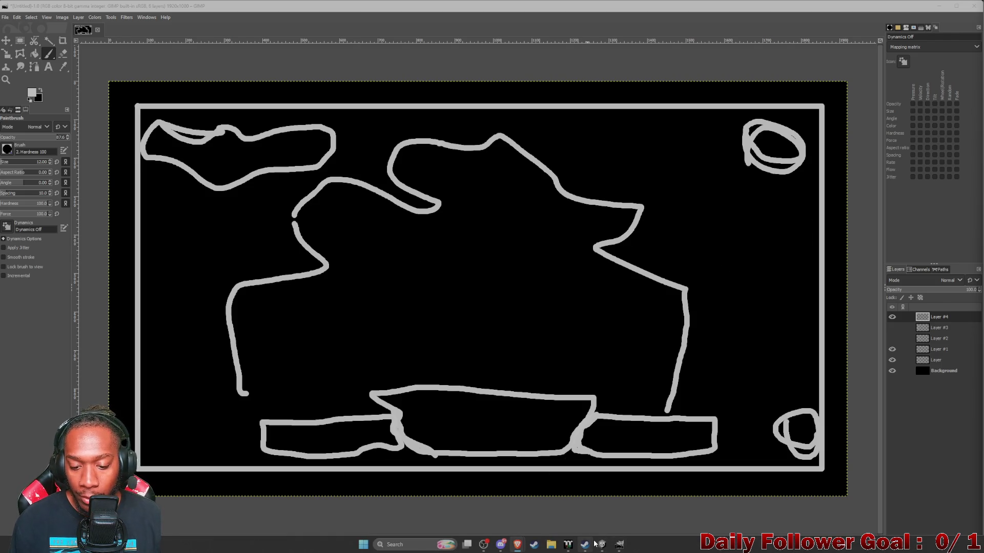
{"action": "mouse_move", "coordinate": [517, 544]}
{"action": "left_click", "coordinate": [557, 514]}
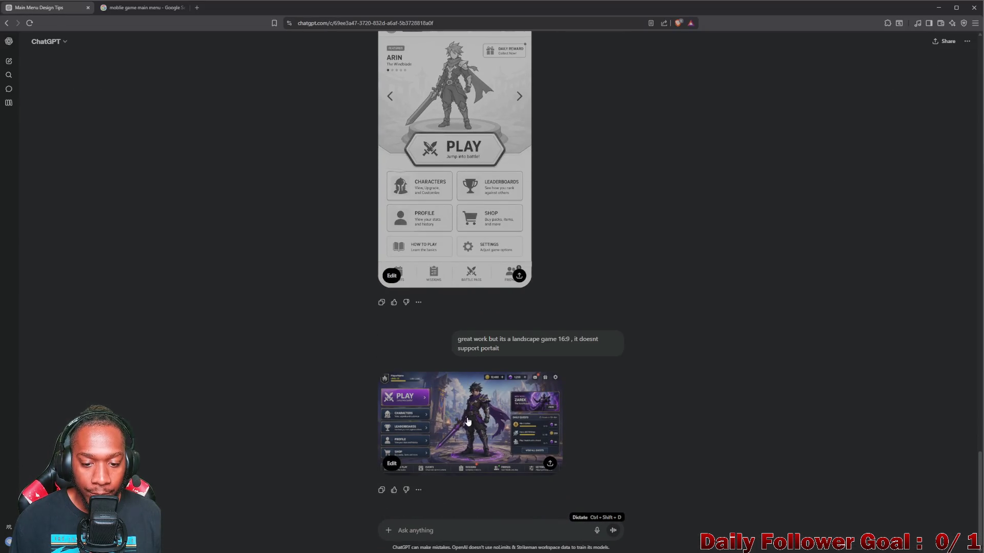
{"action": "left_click", "coordinate": [467, 422]}
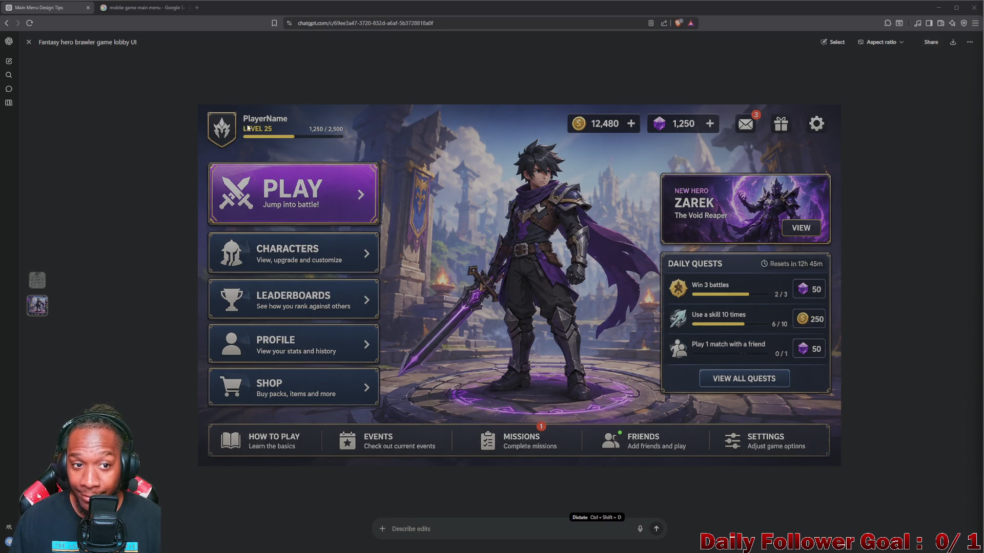
Step: Leave the full-size mockup for the conversation, then minimize the browser to show GIMP
{"action": "left_click", "coordinate": [7, 23]}
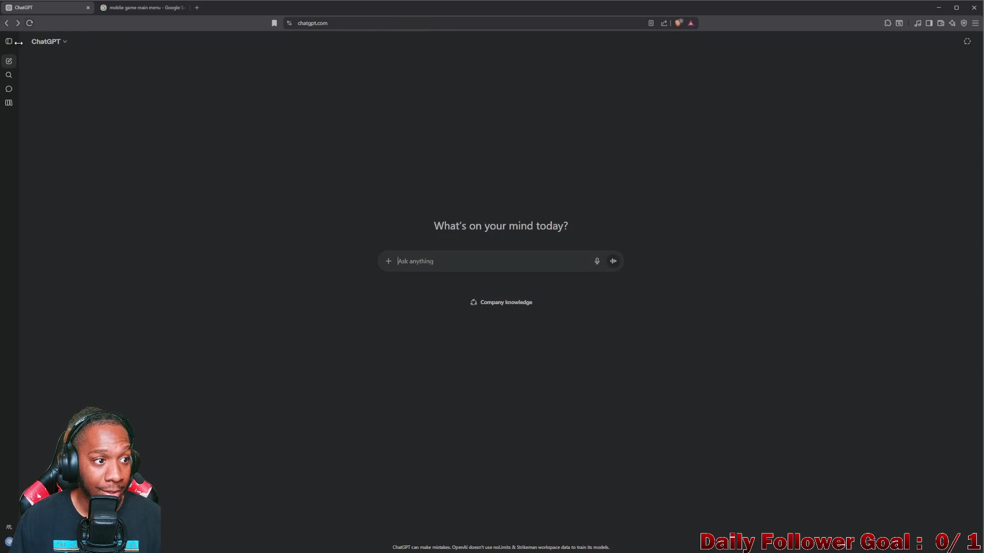
{"action": "left_click", "coordinate": [18, 23]}
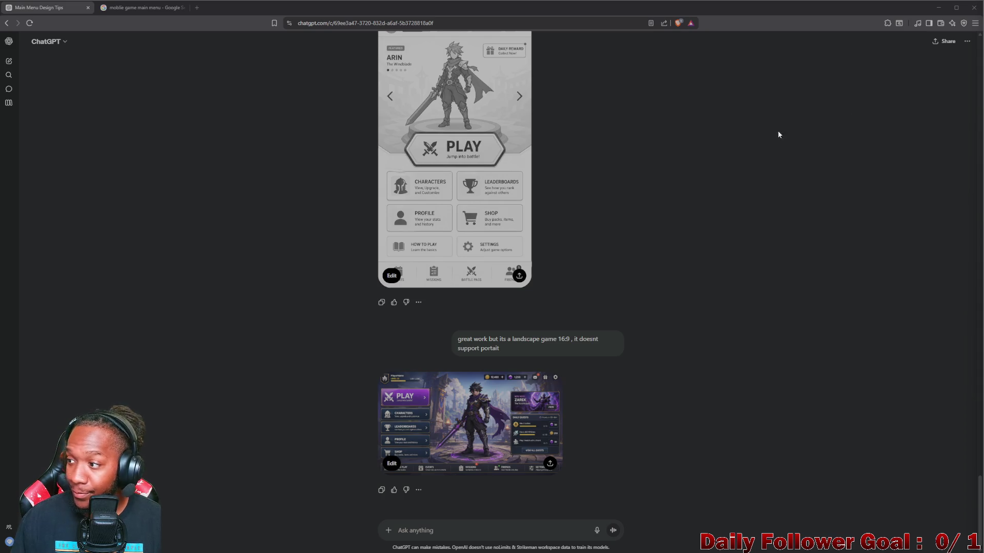
{"action": "left_click", "coordinate": [939, 8]}
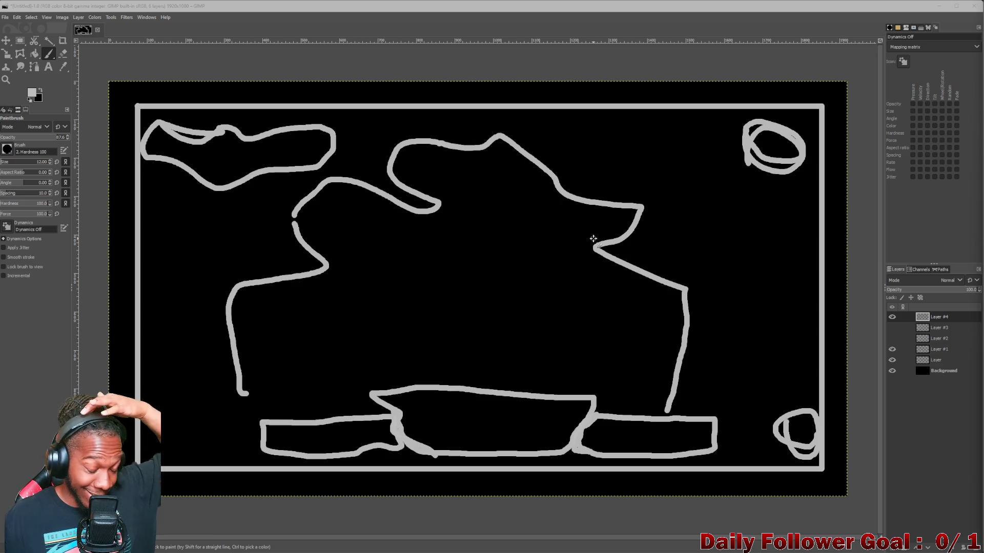
Step: Minimize GIMP to bring up the Unity Lobby scene with its Username and Connect UI
{"action": "left_click", "coordinate": [939, 5]}
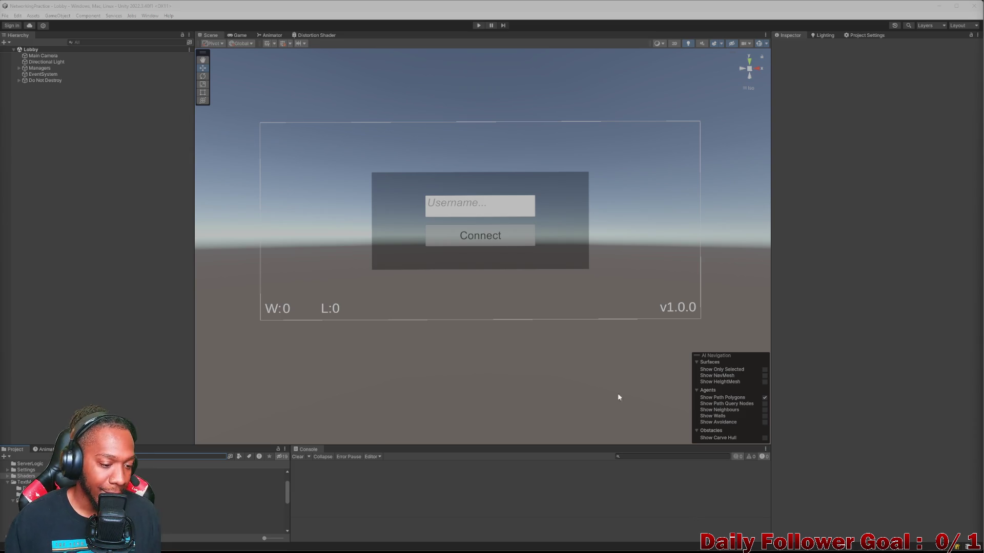
{"action": "scroll", "coordinate": [51, 492], "scroll_direction": "up", "scroll_amount": 3}
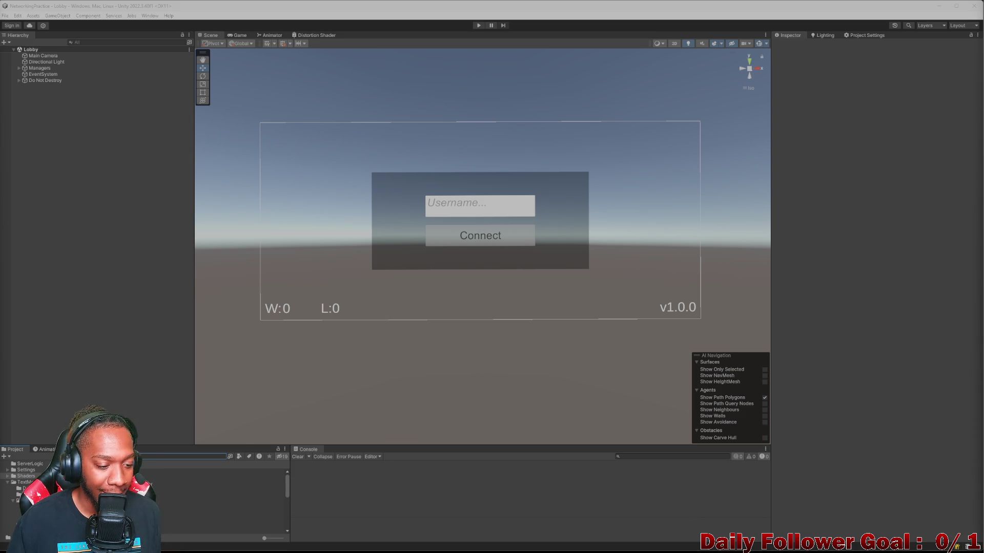
{"action": "left_click", "coordinate": [189, 501]}
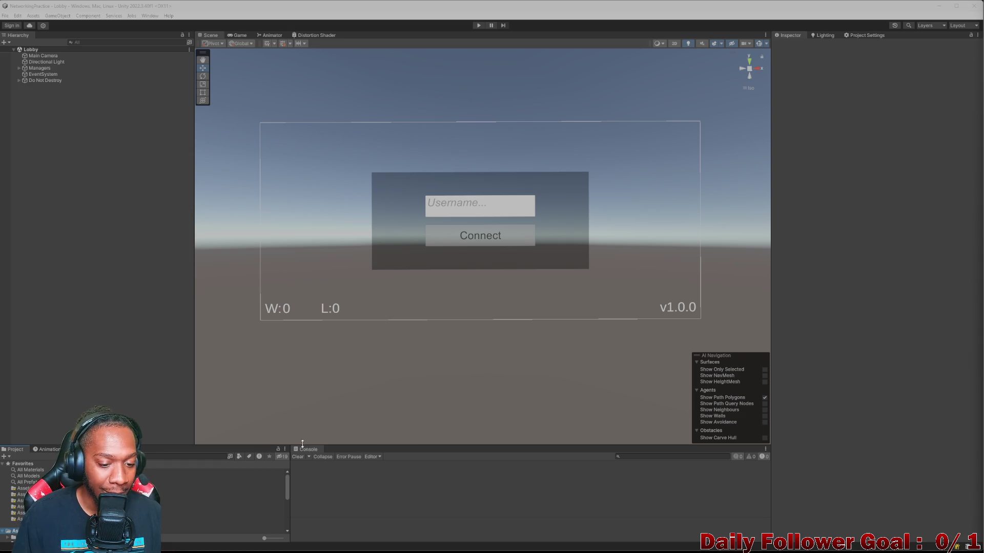
{"action": "left_click_drag", "start_coordinate": [354, 444], "coordinate": [365, 446]}
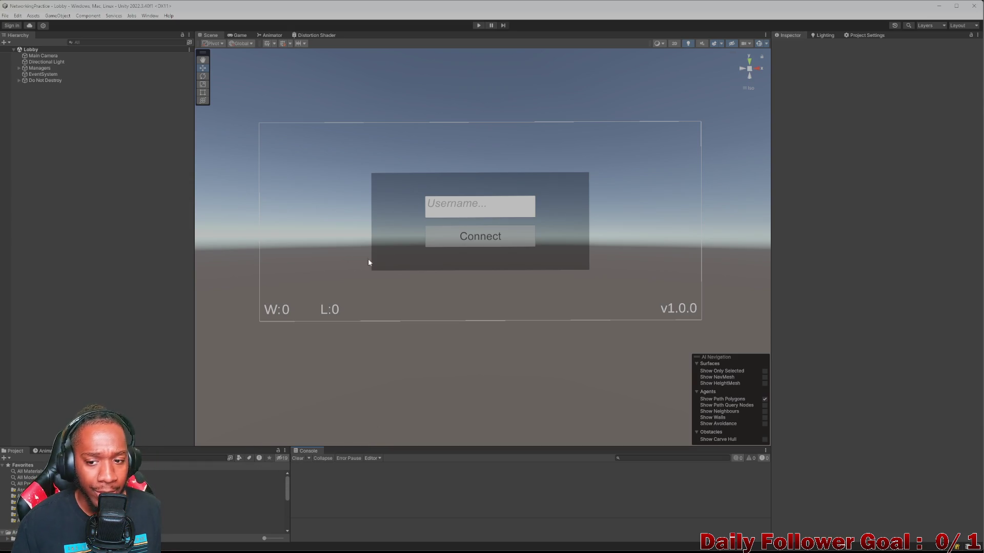
{"action": "scroll", "coordinate": [368, 258], "scroll_direction": "down", "scroll_amount": 2}
{"action": "scroll", "coordinate": [376, 270], "scroll_direction": "up", "scroll_amount": 3}
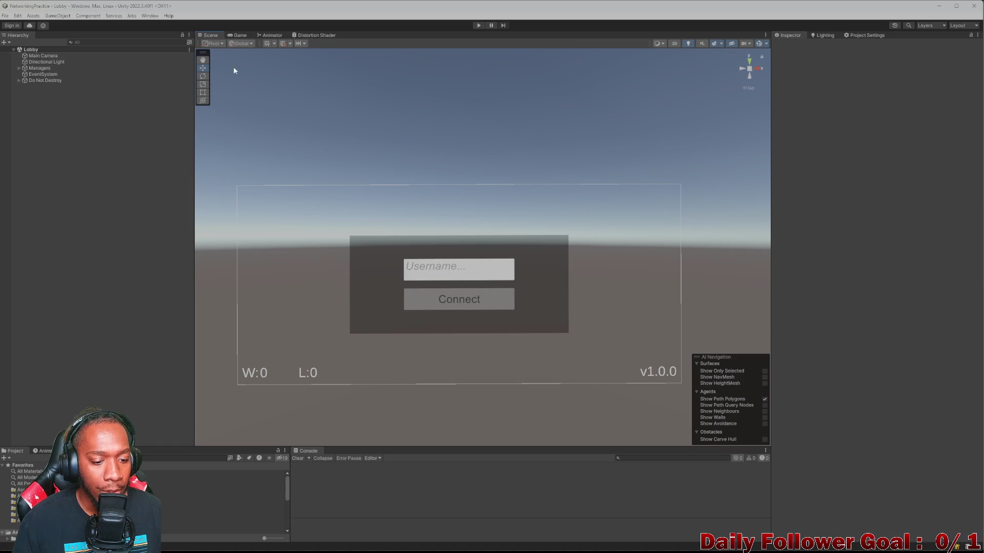
Step: Peek into Do Not Destroy, then expand Managers to list UI Manager and Scene Loader Manager
{"action": "left_click", "coordinate": [151, 457]}
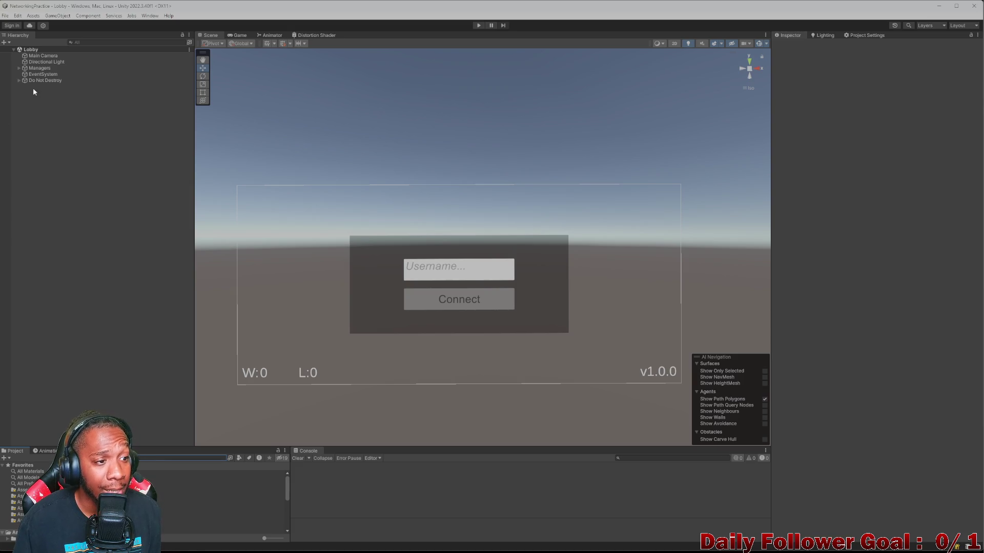
{"action": "left_click", "coordinate": [20, 80]}
{"action": "left_click", "coordinate": [19, 81]}
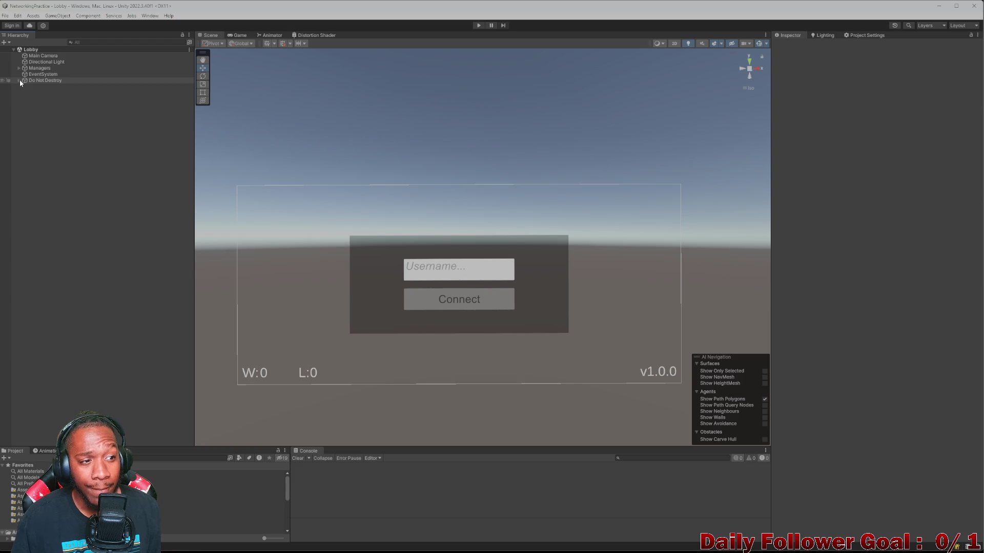
{"action": "left_click", "coordinate": [20, 81]}
{"action": "left_click", "coordinate": [20, 81]}
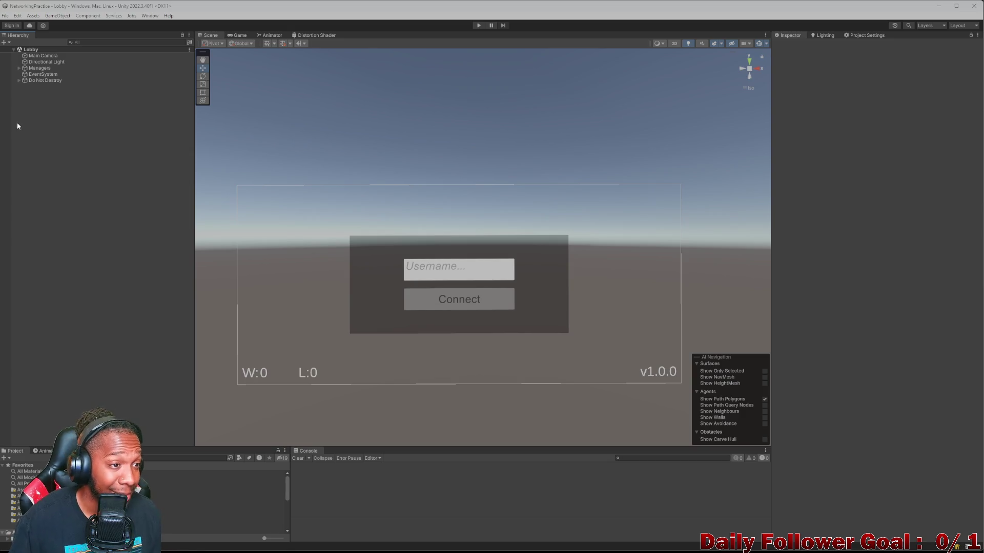
{"action": "left_click", "coordinate": [19, 69]}
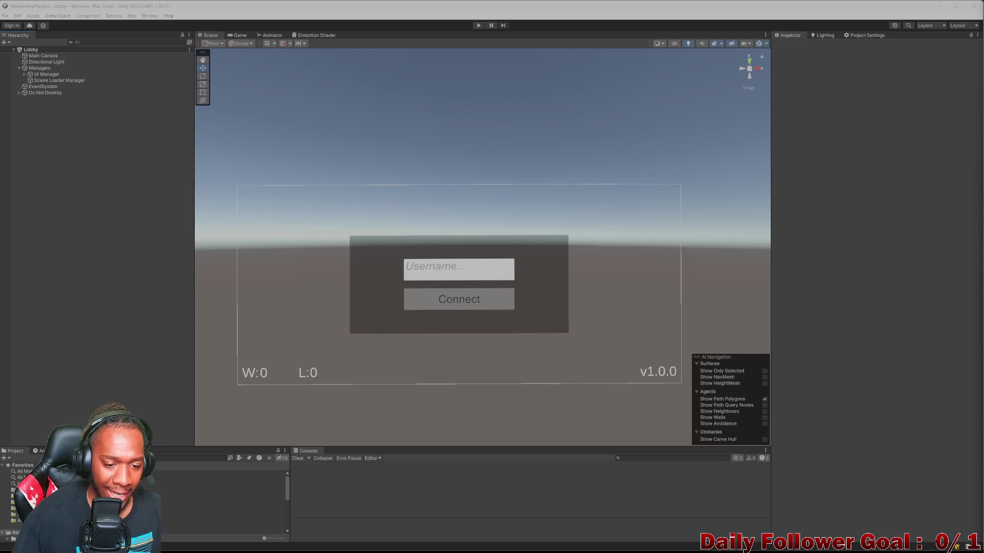
Step: View ChatGPT's landscape fantasy lobby mockup full size, then go back to Unity
{"action": "mouse_move", "coordinate": [617, 548]}
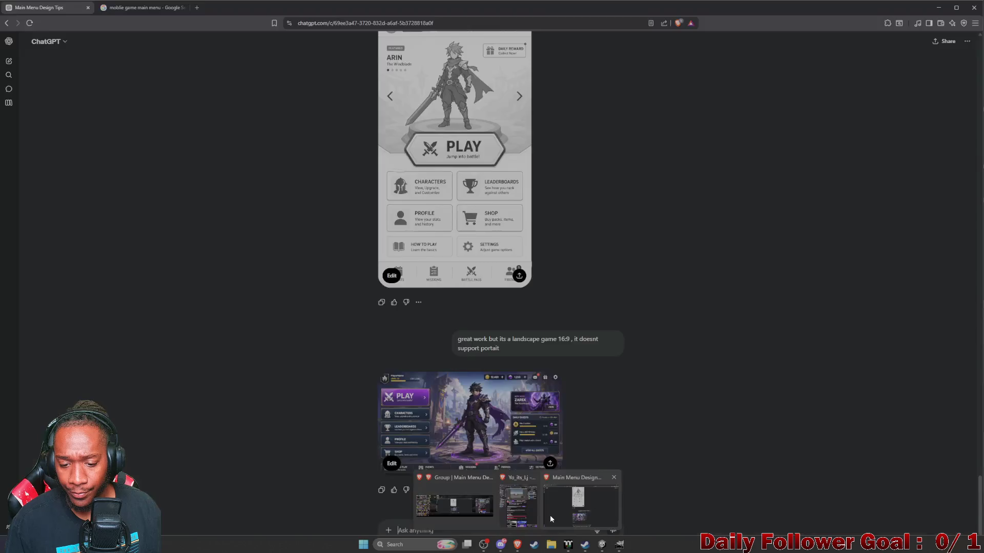
{"action": "left_click", "coordinate": [549, 515]}
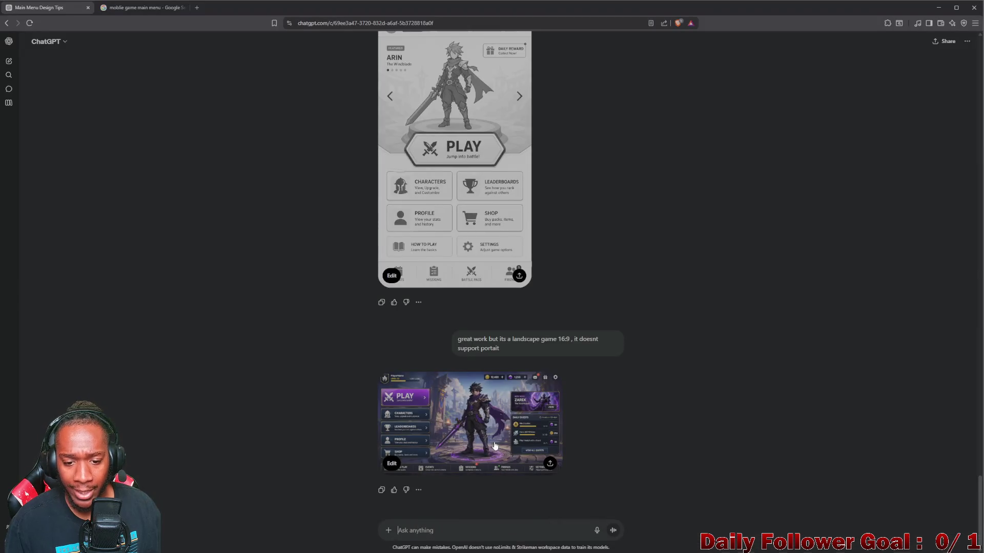
{"action": "left_click", "coordinate": [495, 445]}
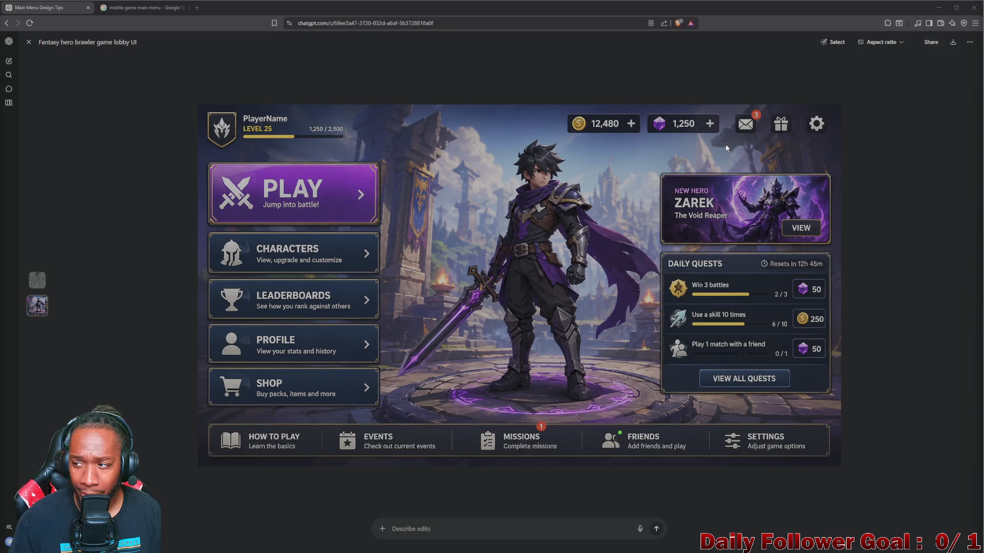
{"action": "left_click", "coordinate": [939, 7]}
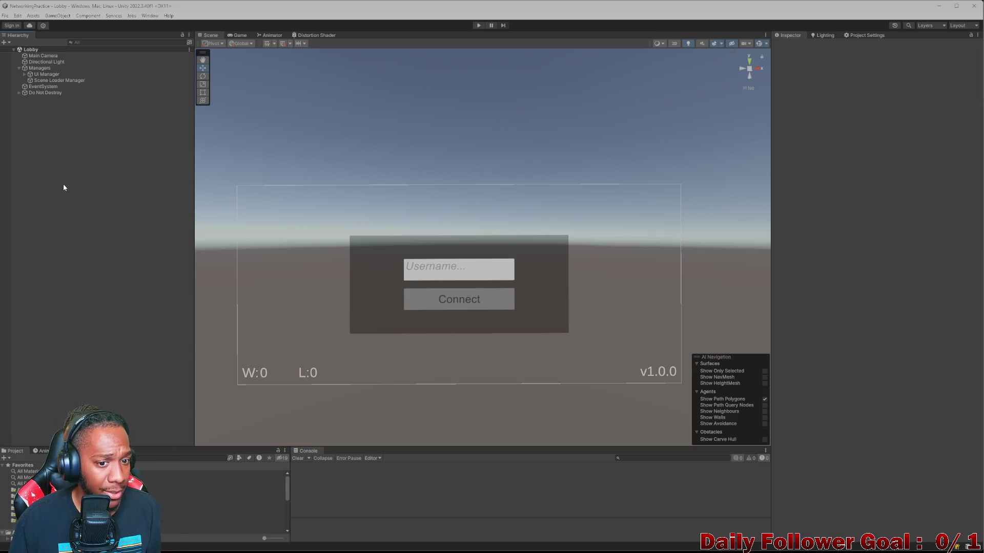
Step: Create a new UI Image as a child of UI Manager
{"action": "left_click", "coordinate": [57, 75]}
{"action": "left_click", "coordinate": [24, 74]}
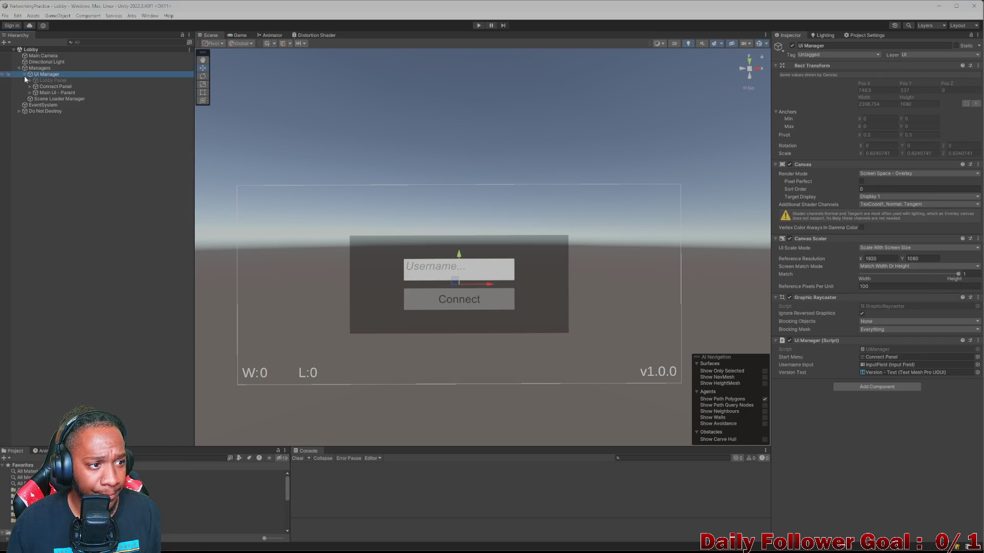
{"action": "right_click", "coordinate": [52, 77]}
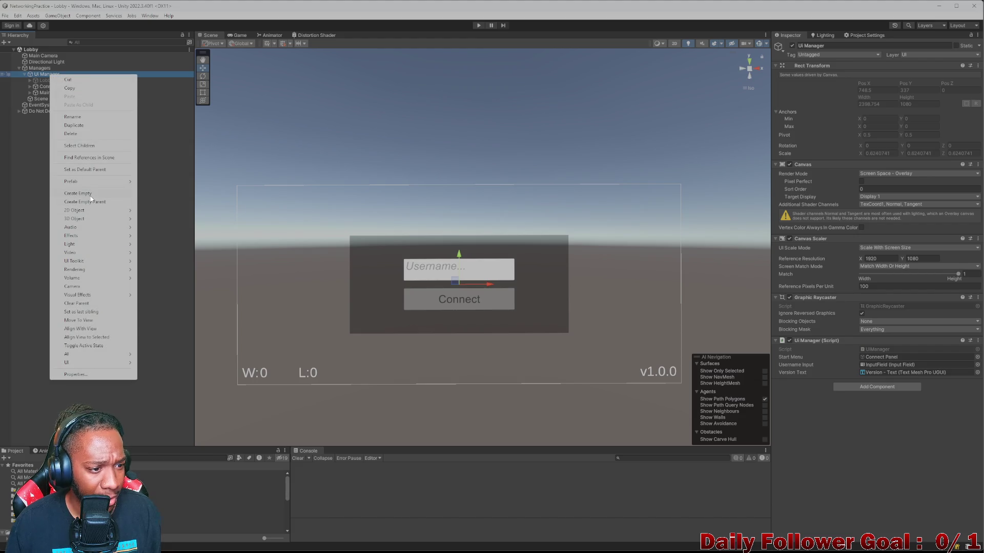
{"action": "mouse_move", "coordinate": [81, 360]}
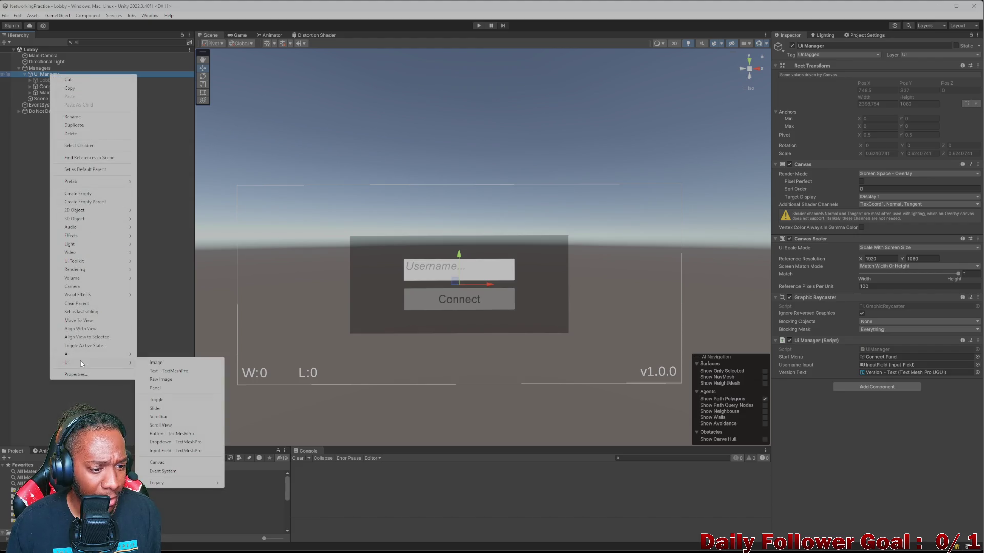
{"action": "left_click", "coordinate": [157, 363]}
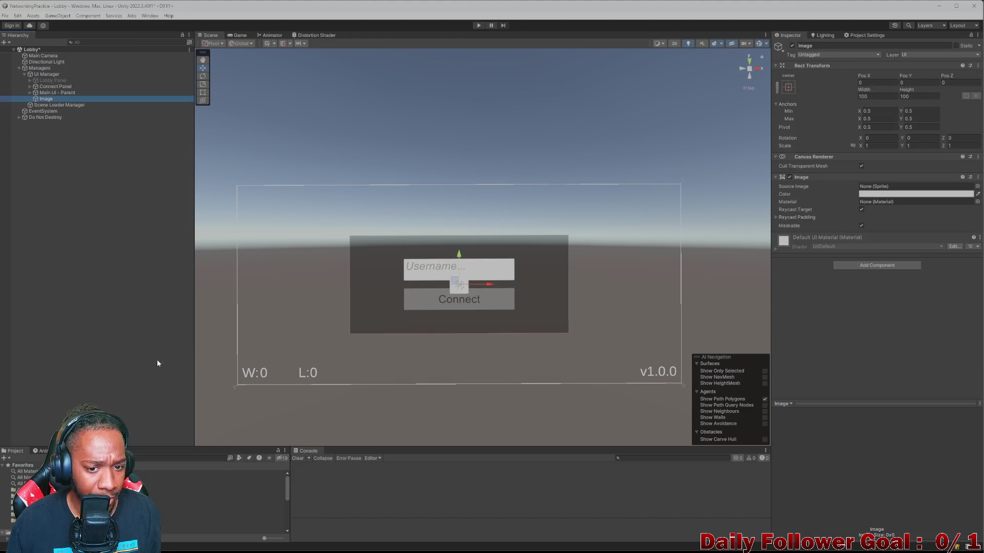
Step: Drag the new Image to the right of the login panel and recentre the Scene view
{"action": "right_click", "coordinate": [48, 100]}
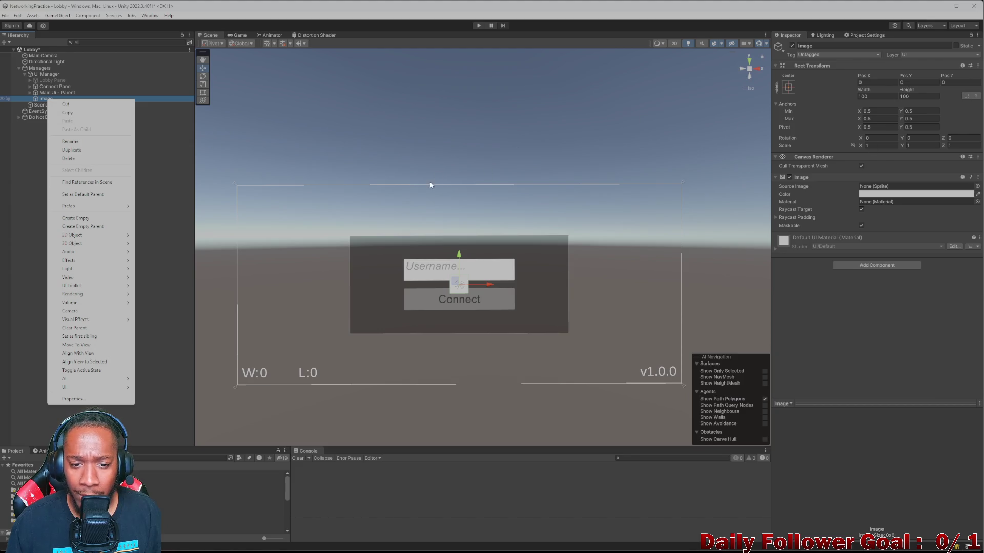
{"action": "mouse_move", "coordinate": [459, 290]}
{"action": "left_mouse_down"}
{"action": "mouse_move", "coordinate": [580, 306]}
{"action": "mouse_move", "coordinate": [613, 282]}
{"action": "left_mouse_up"}
{"action": "scroll", "coordinate": [616, 299], "scroll_direction": "up", "scroll_amount": 1}
{"action": "scroll", "coordinate": [610, 290], "scroll_direction": "down", "scroll_amount": 2}
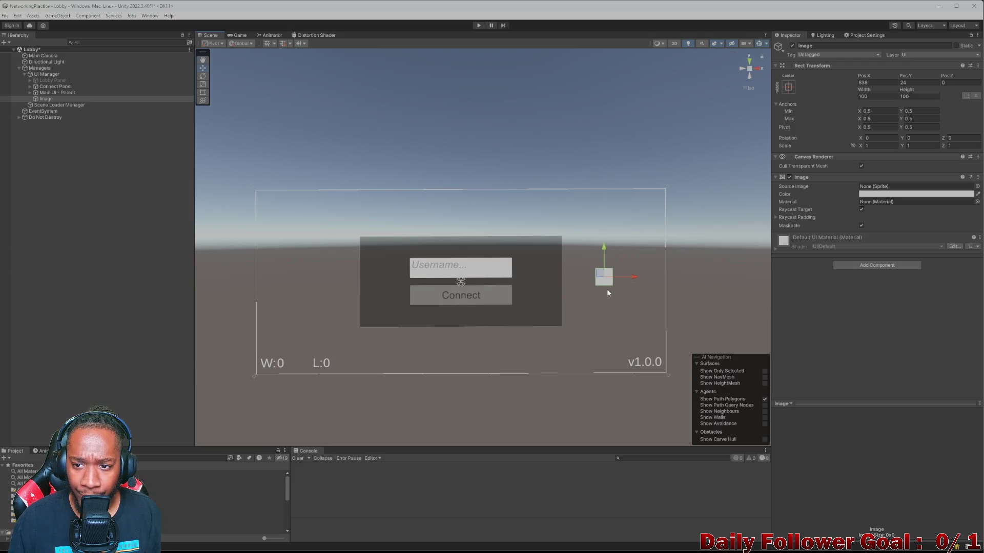
{"action": "left_click_drag", "start_coordinate": [573, 265], "coordinate": [557, 277]}
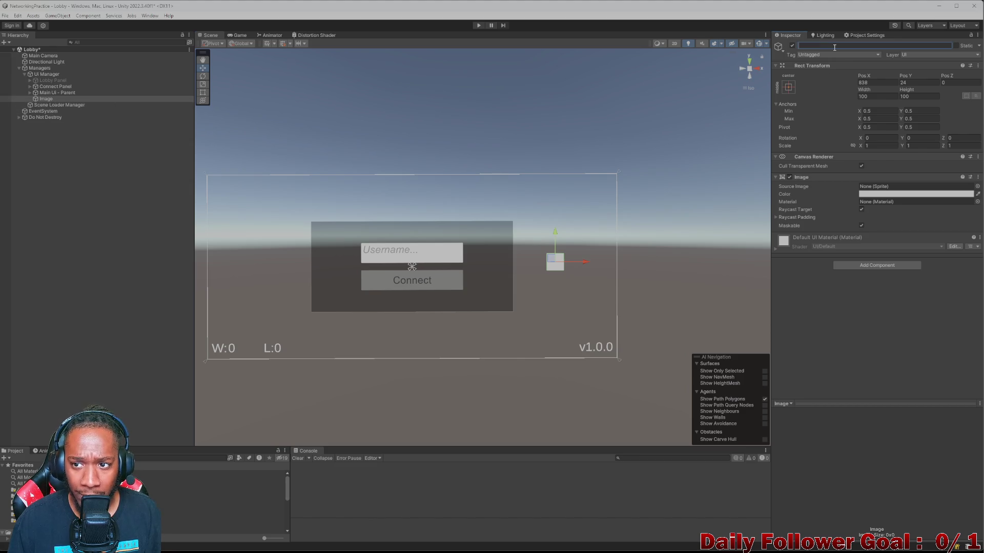
Step: Name the new object Parent and drop its Image component, keeping Rect Transform and Canvas Renderer
{"action": "type", "text": "Parent"}
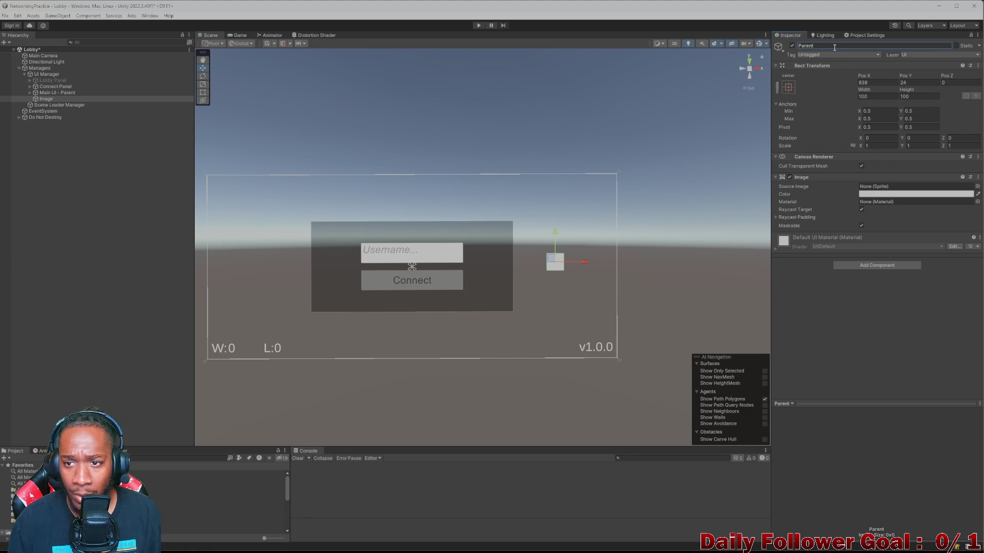
{"action": "right_click", "coordinate": [53, 99]}
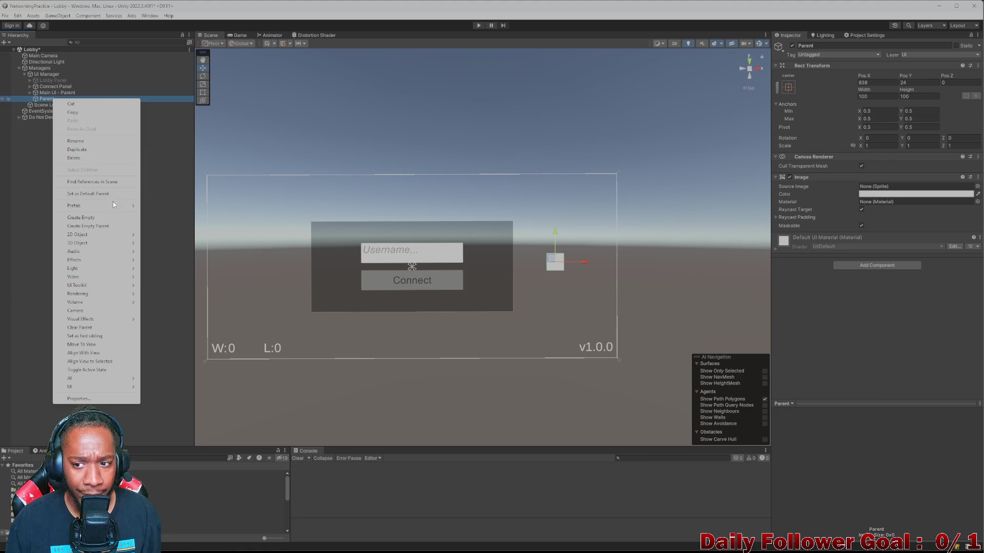
{"action": "key", "text": "Escape"}
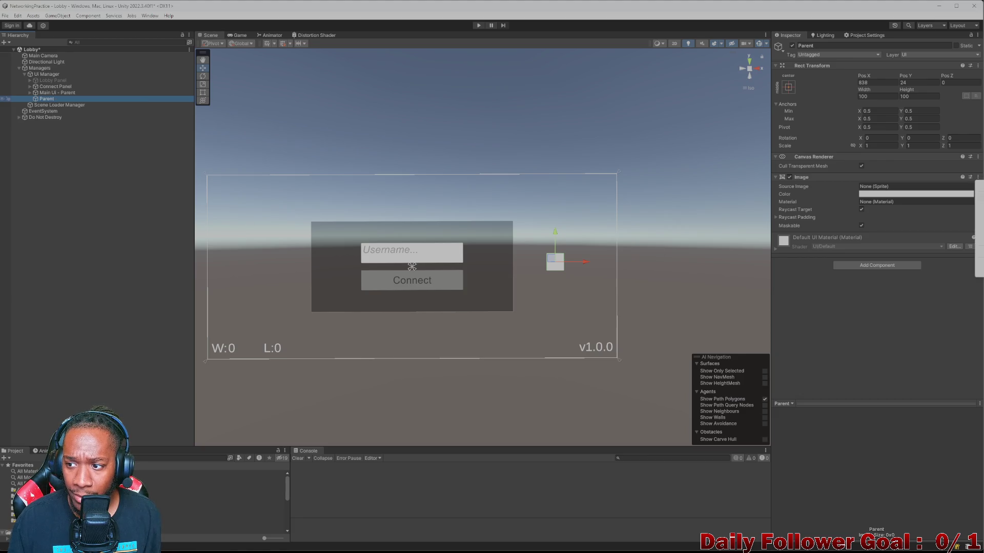
{"action": "key", "text": "ctrl+z"}
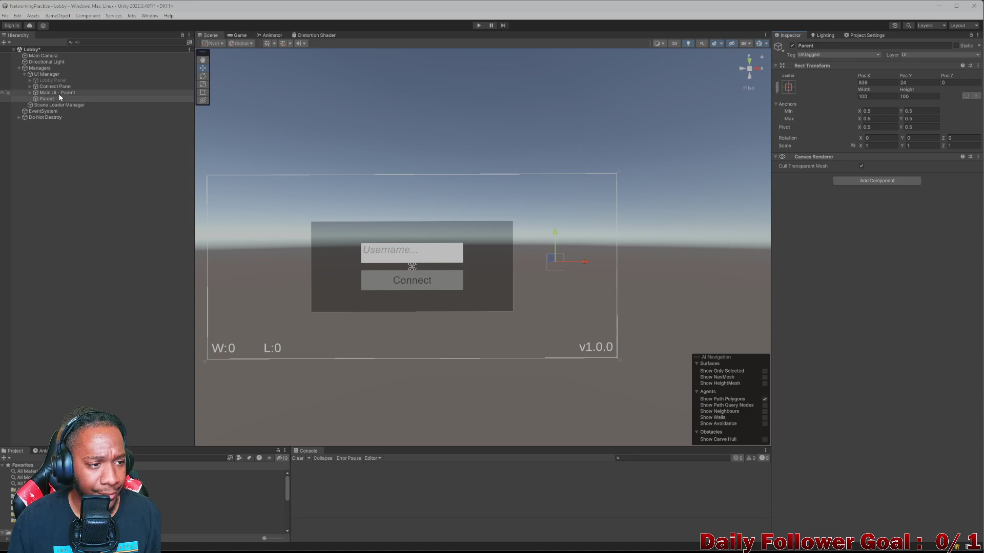
{"action": "right_click", "coordinate": [51, 99]}
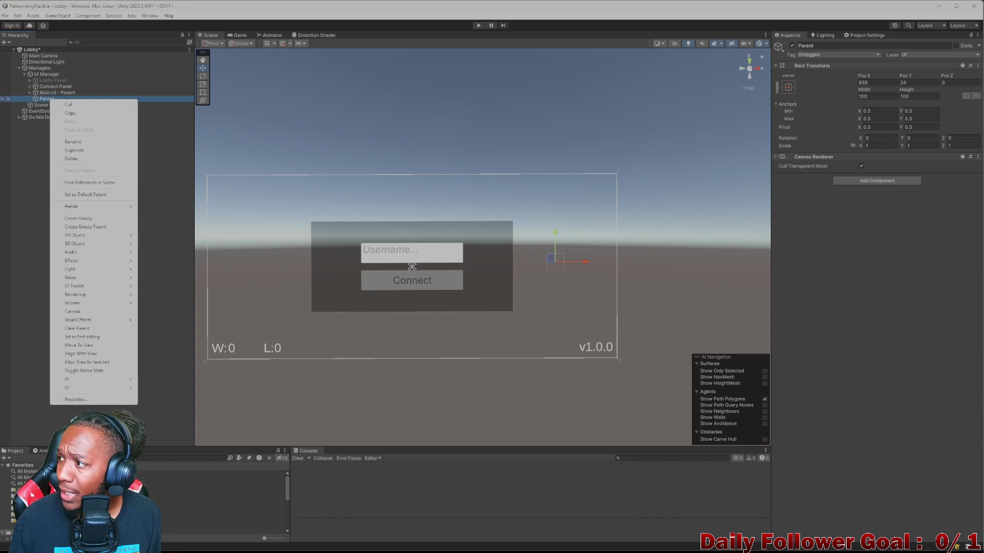
{"action": "key", "text": "Escape"}
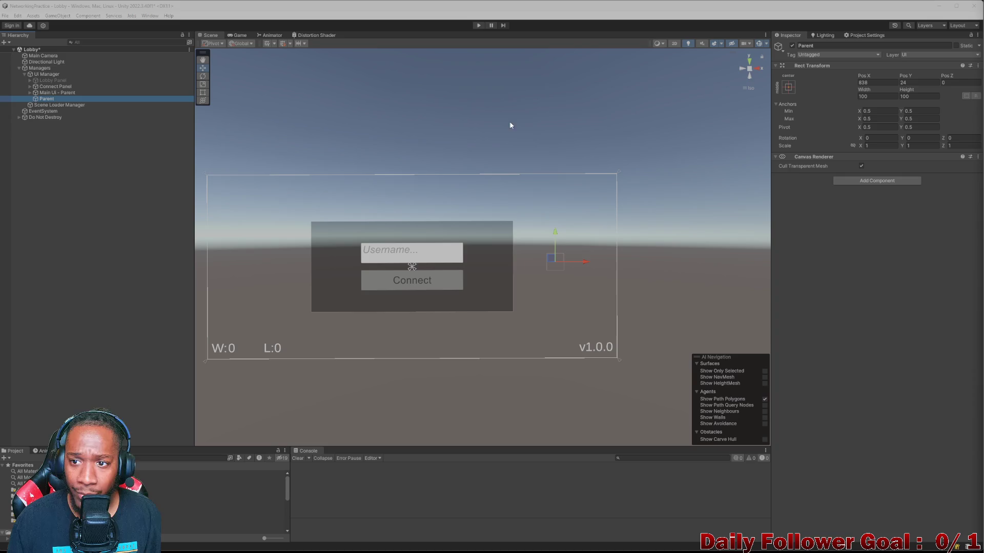
{"action": "right_click", "coordinate": [44, 100]}
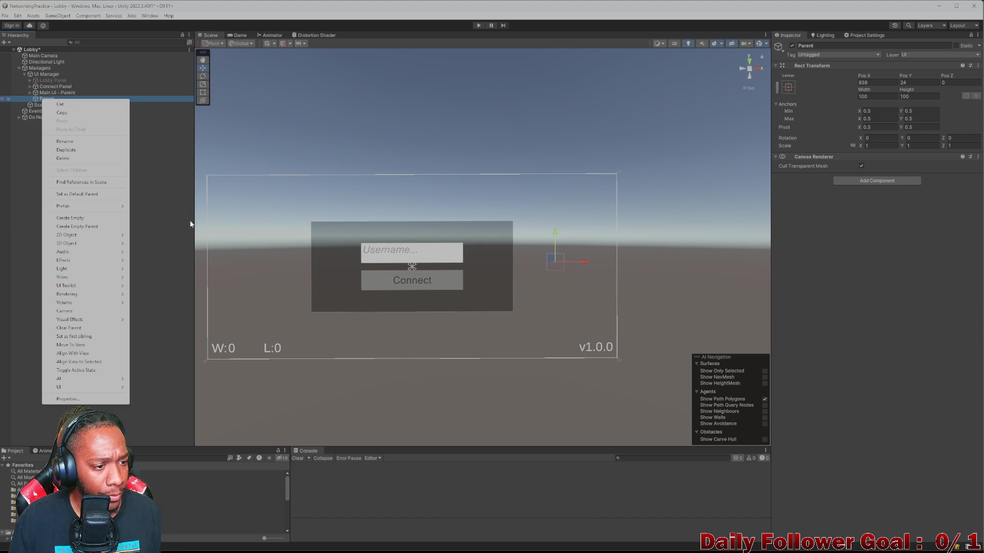
Step: Add a Vertical Layout Group to Parent, with Control Child Size on for width and height
{"action": "left_click", "coordinate": [177, 129]}
{"action": "left_click", "coordinate": [44, 99]}
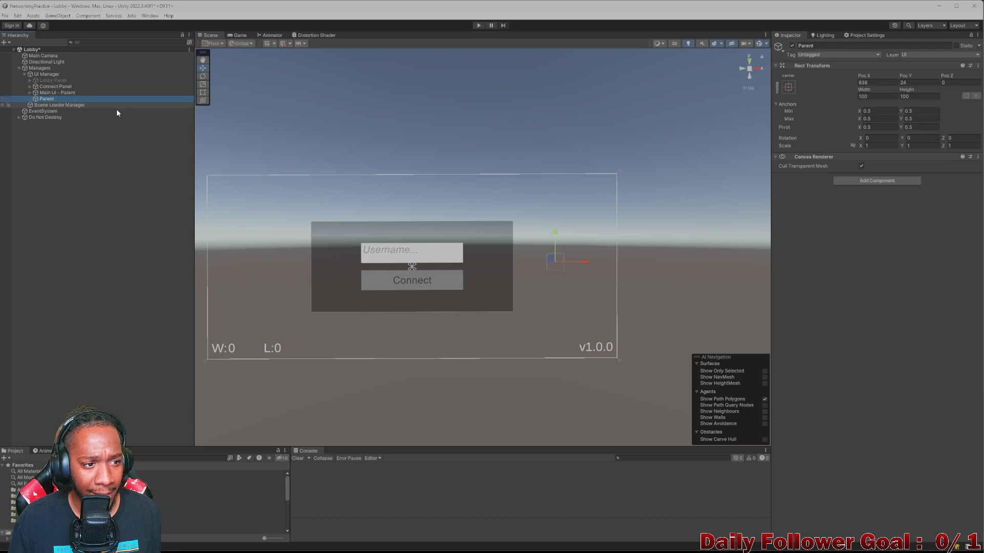
{"action": "left_click", "coordinate": [854, 183]}
{"action": "type", "text": "ve"}
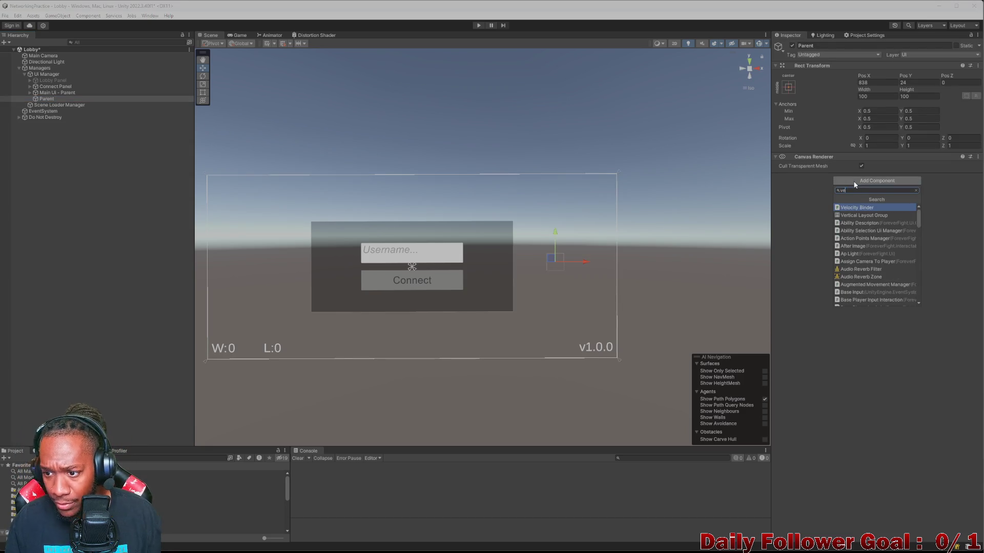
{"action": "left_click", "coordinate": [864, 215]}
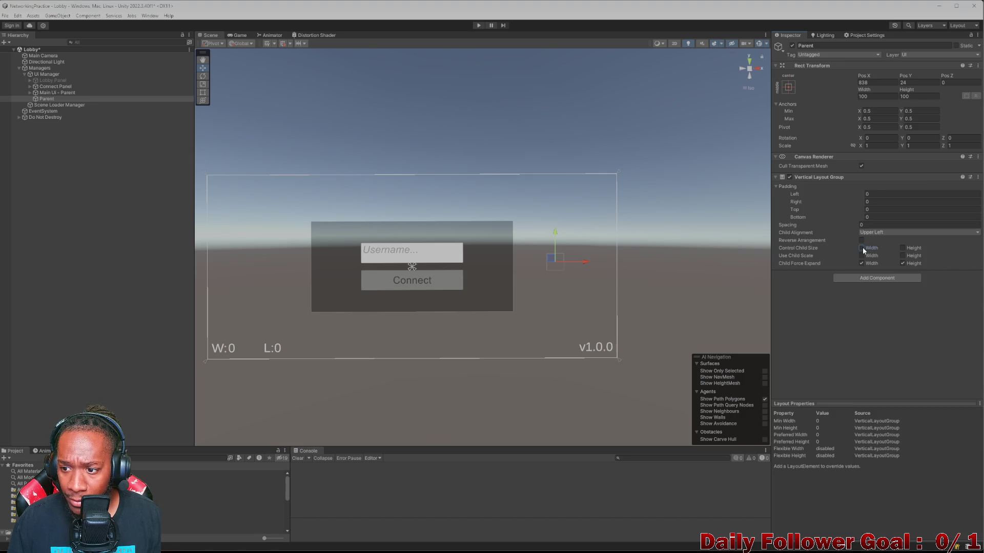
{"action": "right_click", "coordinate": [56, 94]}
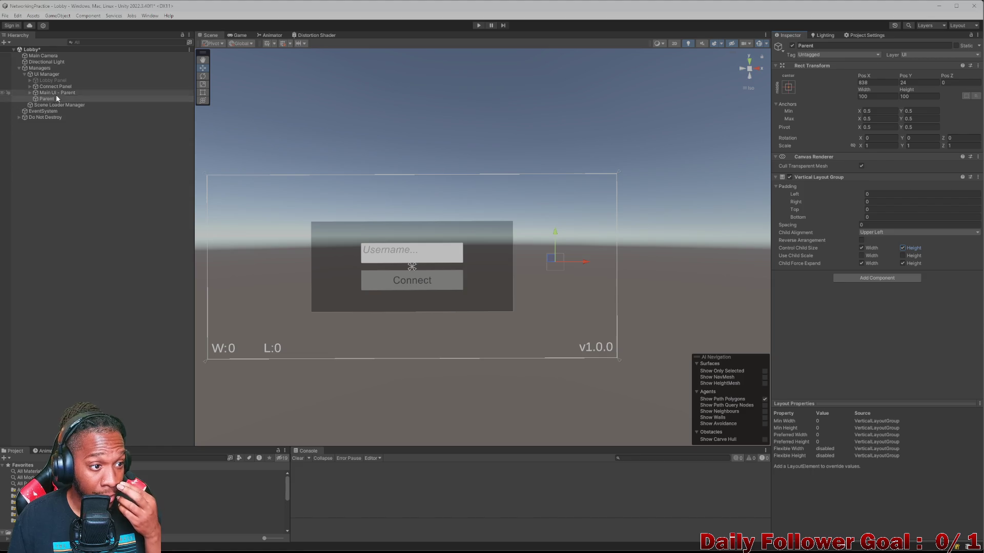
Step: Create two Image children under Parent
{"action": "left_click", "coordinate": [47, 99]}
{"action": "right_click", "coordinate": [45, 99]}
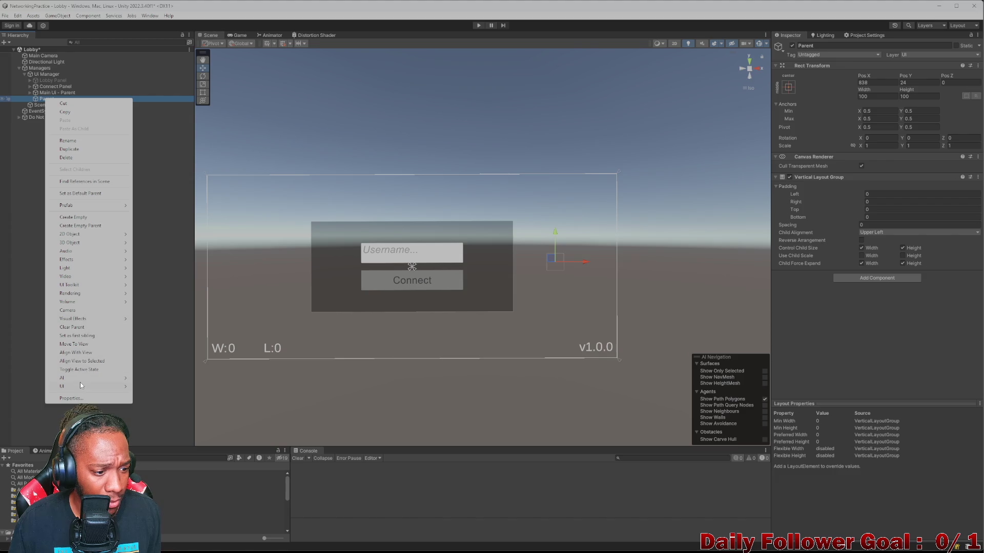
{"action": "mouse_move", "coordinate": [80, 385]}
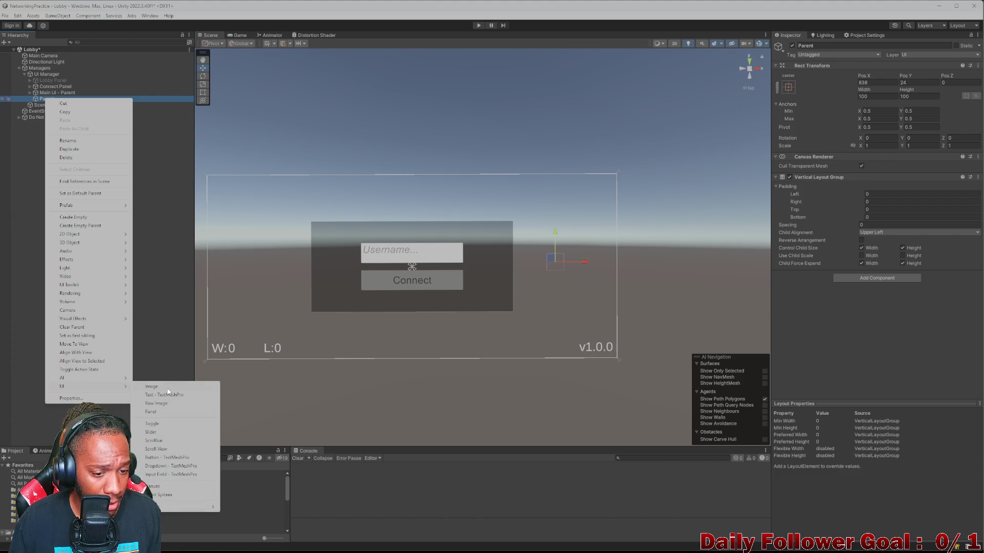
{"action": "left_click", "coordinate": [152, 386]}
{"action": "right_click", "coordinate": [47, 98]}
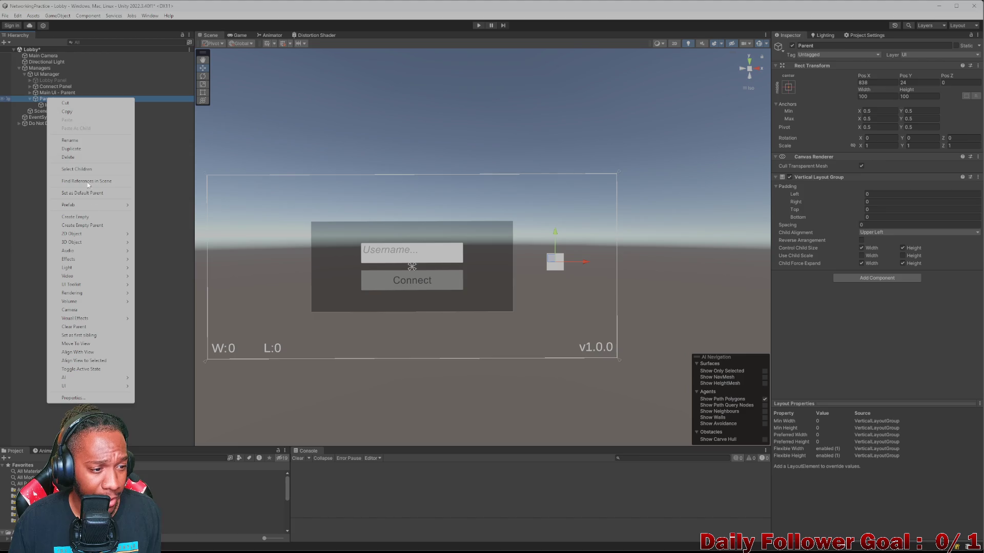
{"action": "mouse_move", "coordinate": [75, 378]}
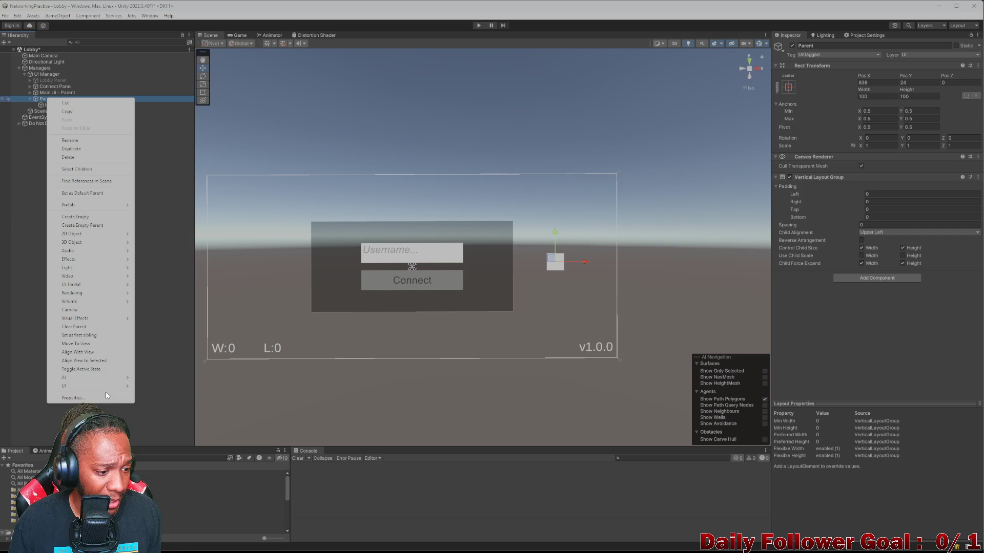
{"action": "mouse_move", "coordinate": [118, 389]}
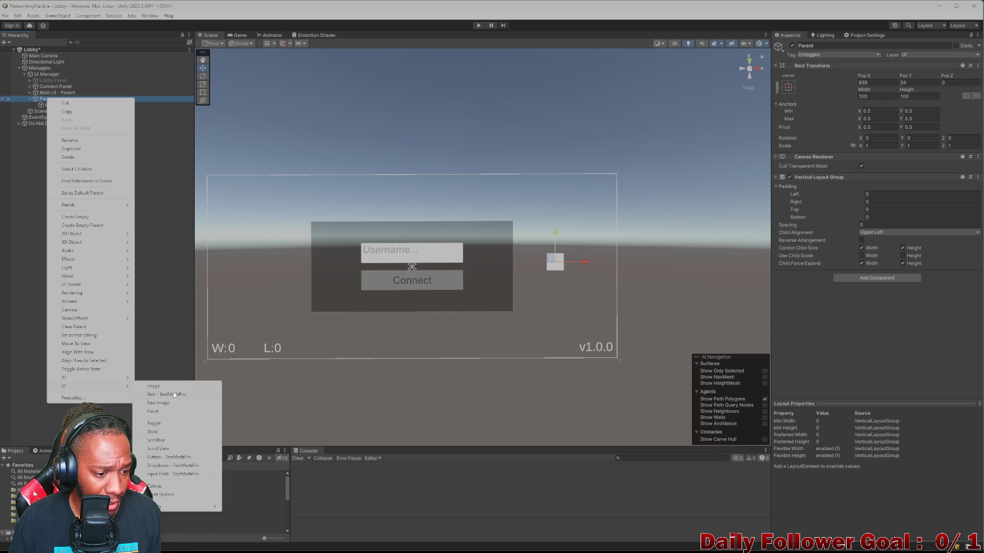
{"action": "left_click", "coordinate": [153, 386]}
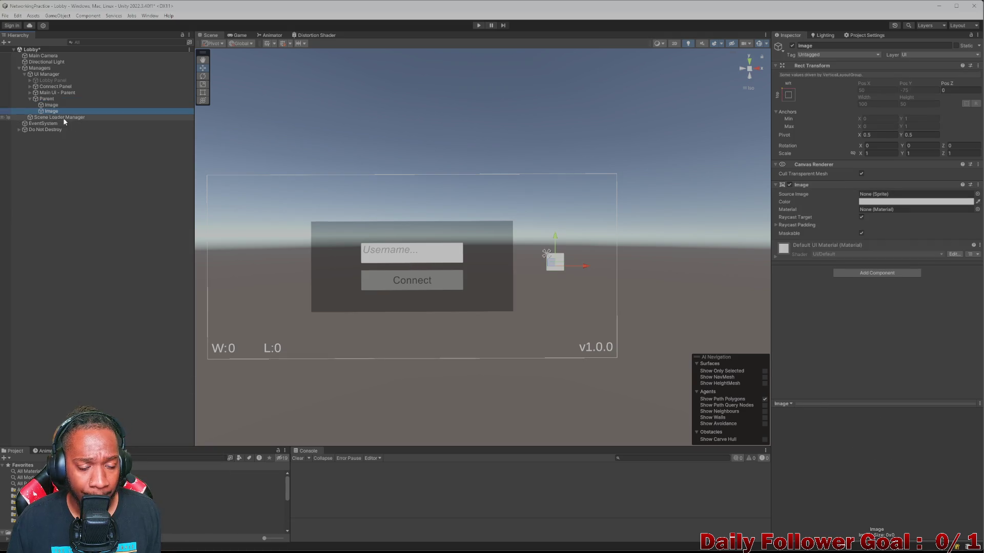
Step: Set Parent's Vertical Layout Group spacing to about 7.42
{"action": "scroll", "coordinate": [665, 306], "scroll_direction": "up", "scroll_amount": 5}
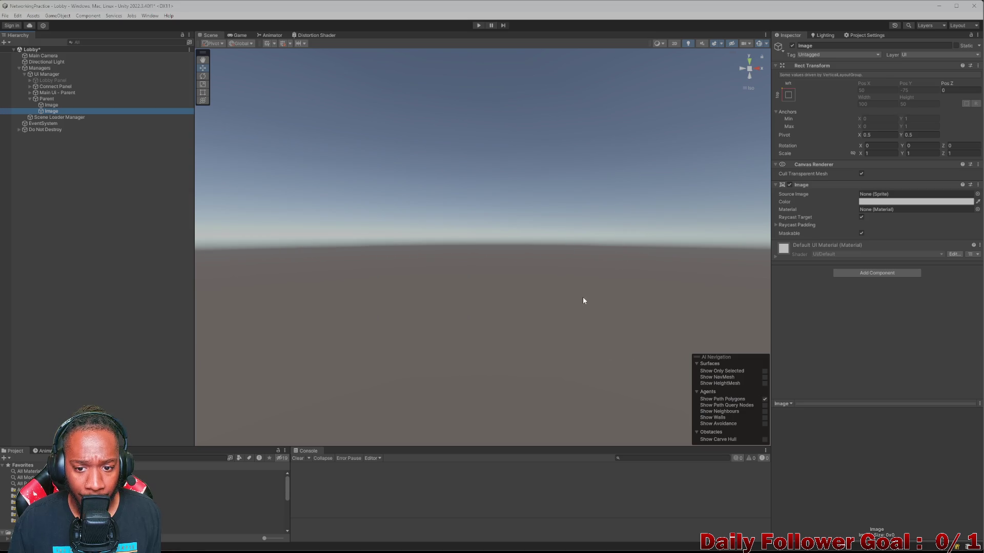
{"action": "scroll", "coordinate": [567, 273], "scroll_direction": "down", "scroll_amount": 5}
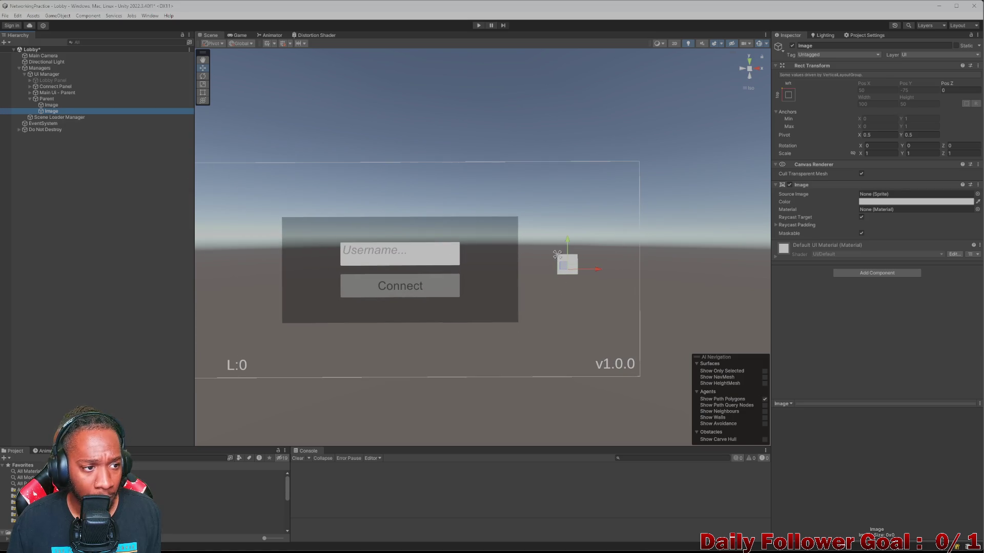
{"action": "left_click", "coordinate": [45, 99]}
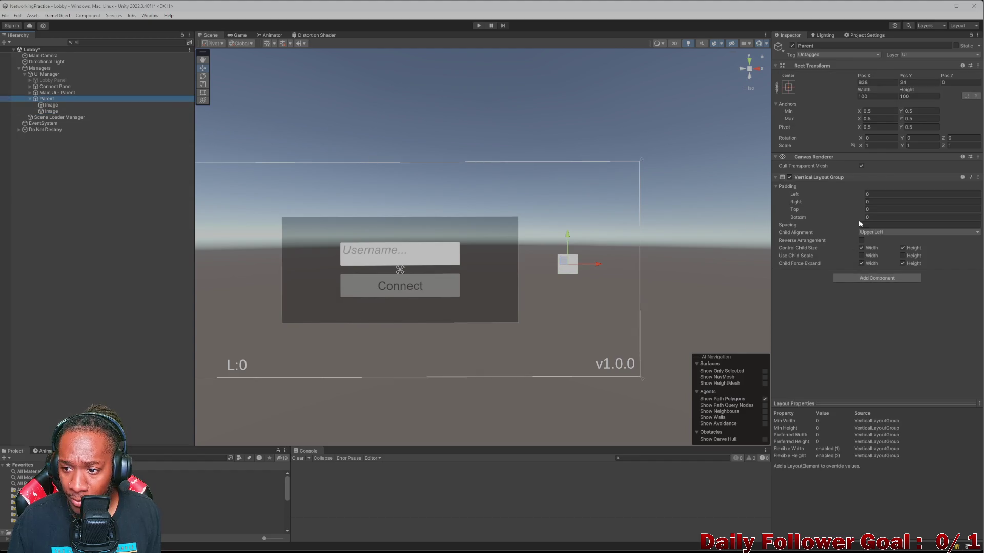
{"action": "left_click", "coordinate": [839, 227]}
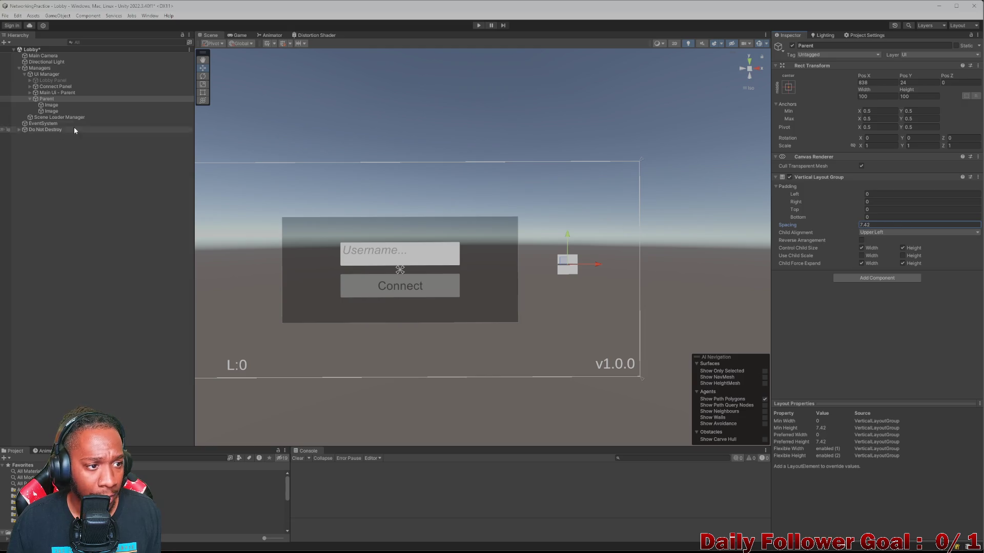
{"action": "left_click", "coordinate": [61, 105]}
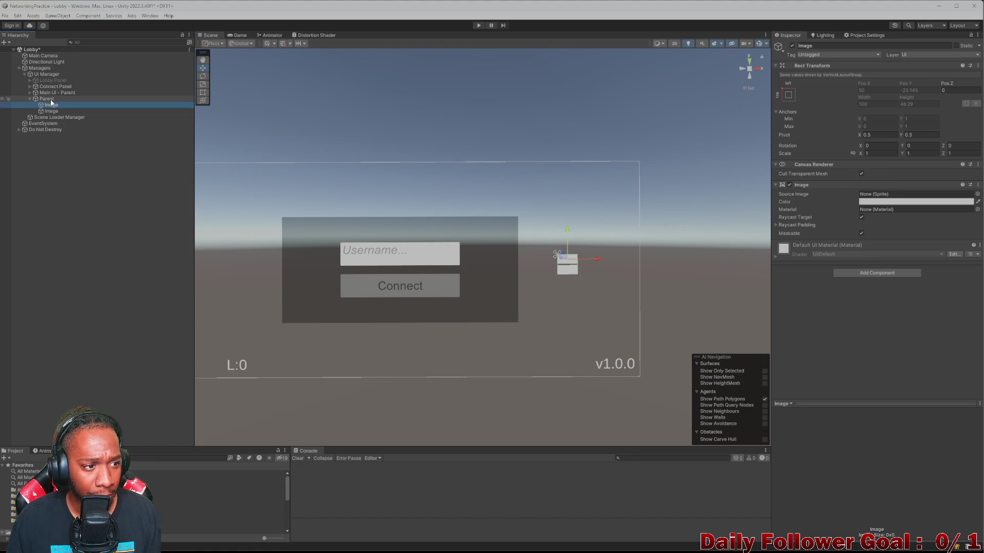
Step: Replace the first Image's Image component with a Horizontal Layout Group controlling child width and height
{"action": "left_click", "coordinate": [978, 185]}
{"action": "left_click", "coordinate": [968, 207]}
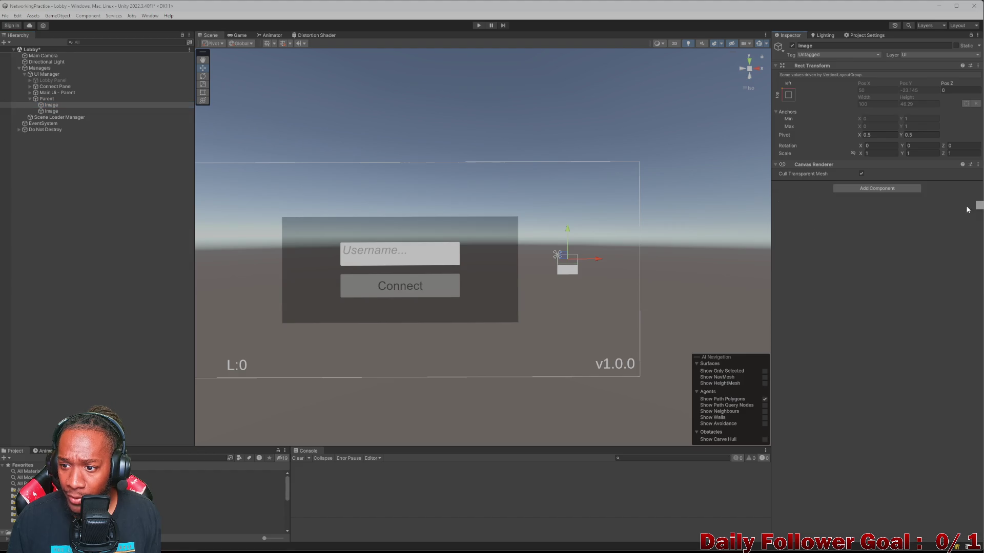
{"action": "left_click", "coordinate": [870, 188]}
{"action": "type", "text": "hor"}
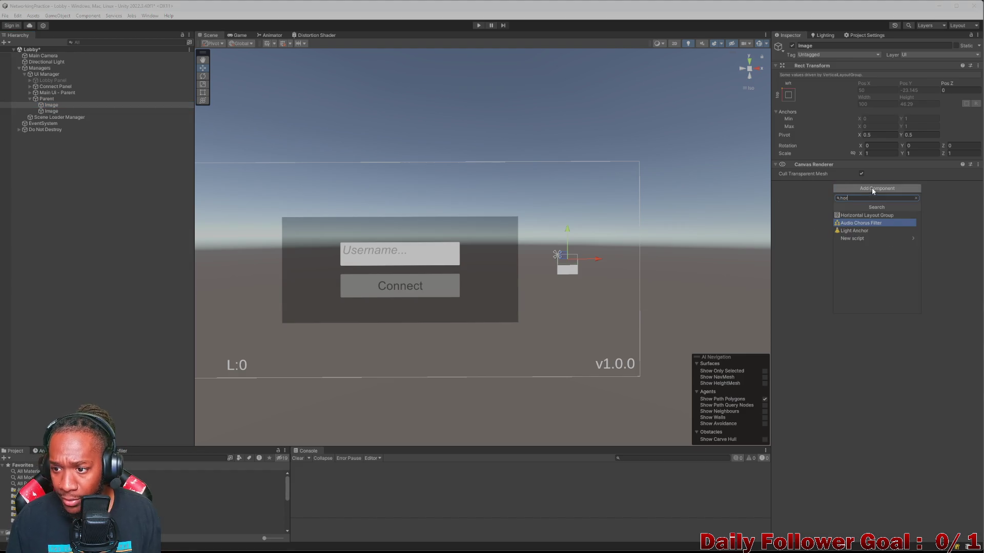
{"action": "left_click", "coordinate": [844, 215]}
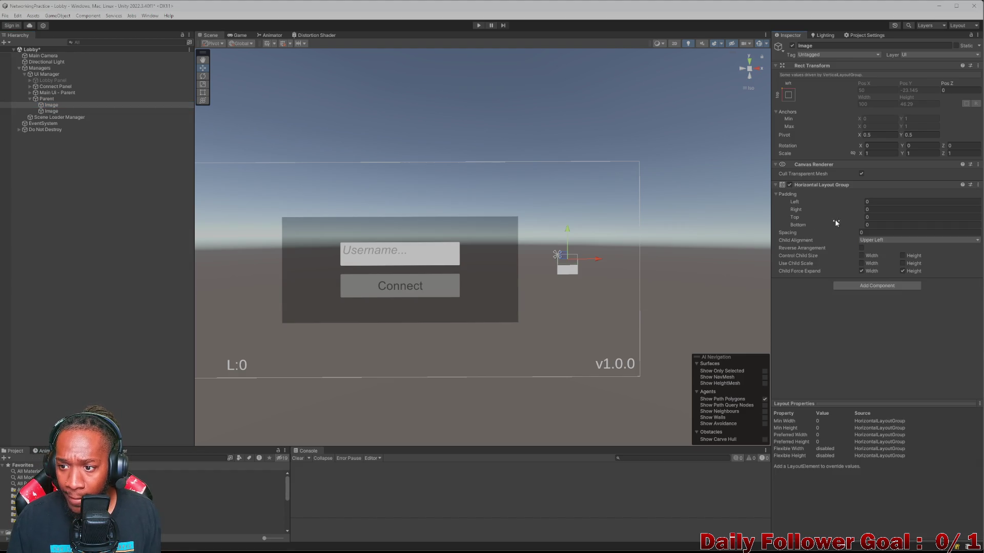
{"action": "left_click", "coordinate": [861, 255]}
{"action": "left_click", "coordinate": [902, 256]}
Step: Create an empty child under the first Image and name it Spacer
{"action": "right_click", "coordinate": [57, 105]}
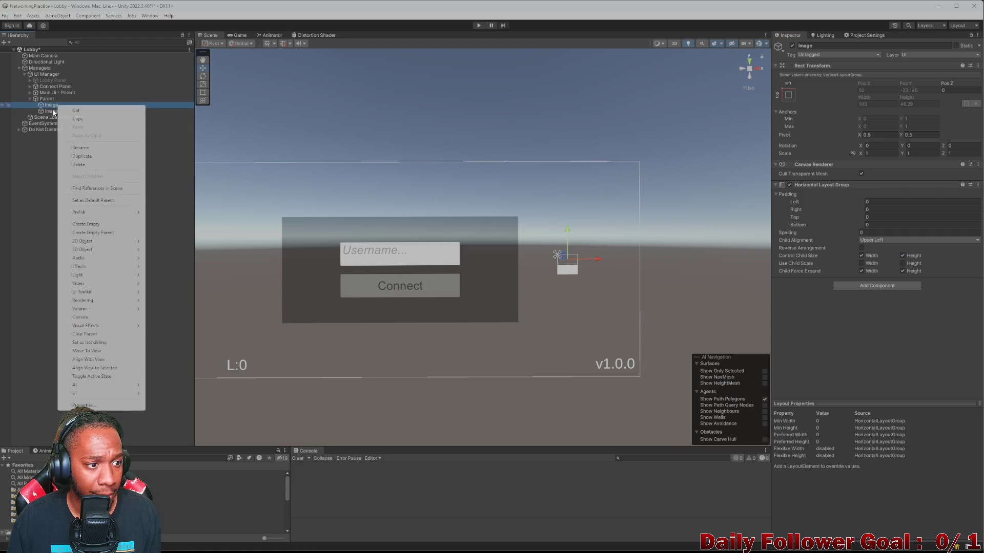
{"action": "left_click", "coordinate": [85, 224]}
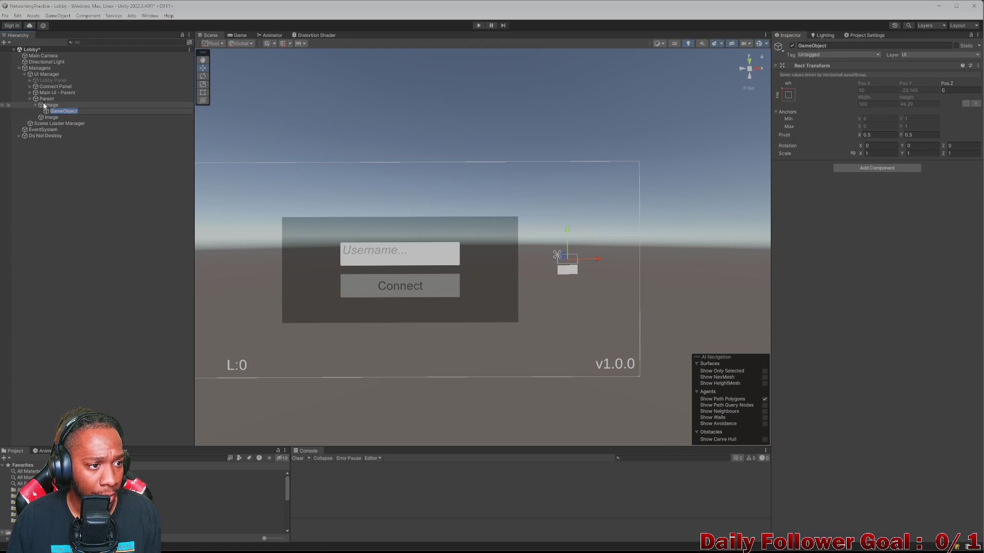
{"action": "type", "text": "Spac"}
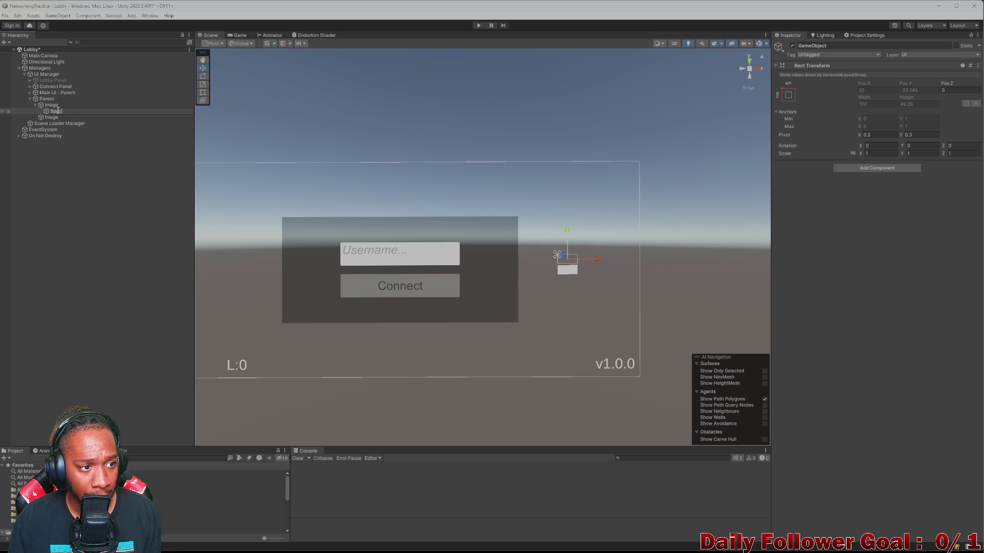
{"action": "type", "text": "et"}
{"action": "key", "text": "Return"}
{"action": "double_click", "coordinate": [95, 110]}
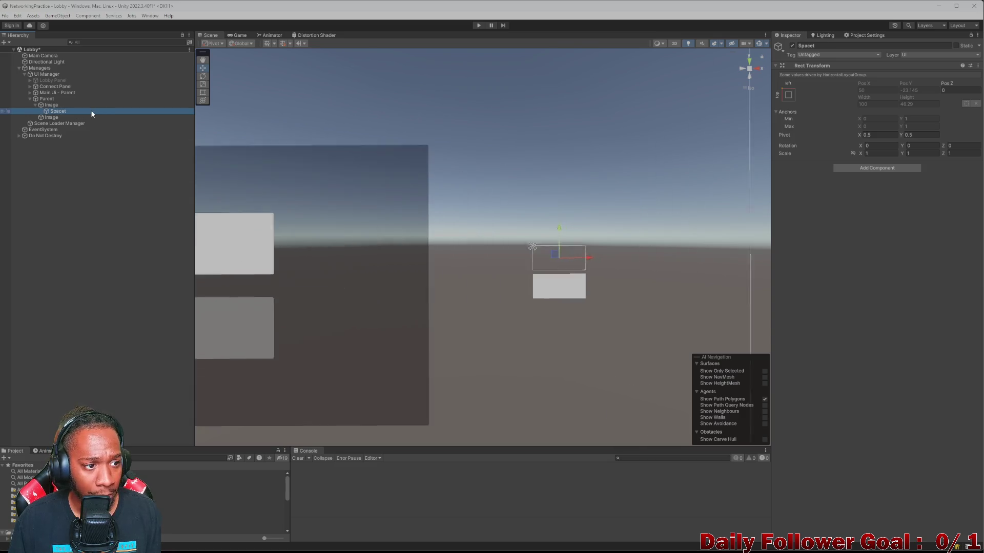
{"action": "left_click", "coordinate": [76, 112]}
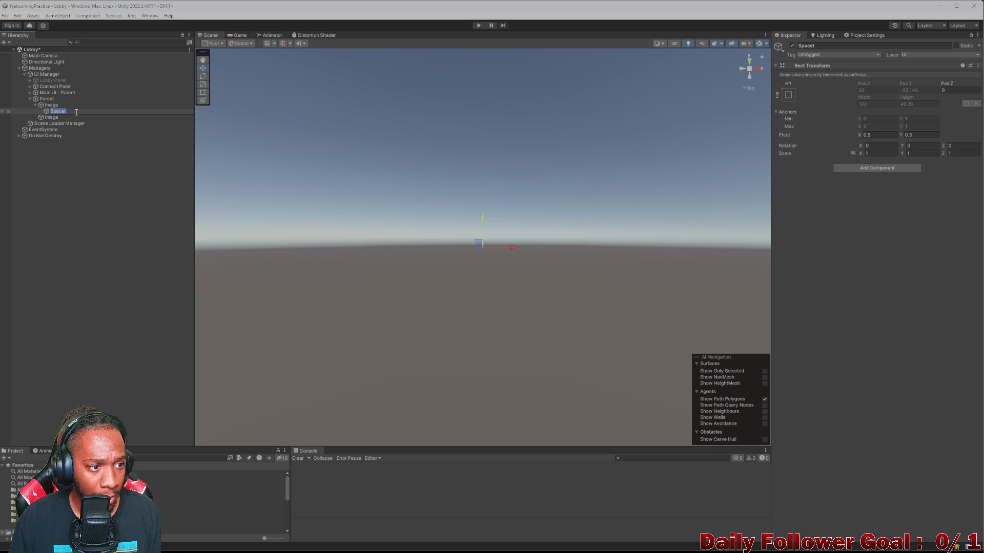
{"action": "key", "text": "Return"}
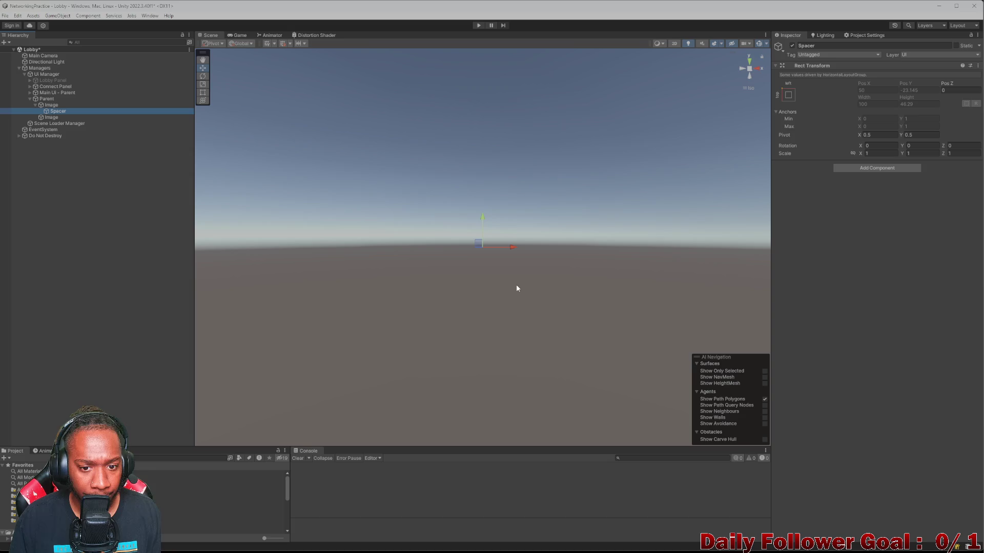
Step: Add a Layout Element component to Spacer
{"action": "scroll", "coordinate": [479, 262], "scroll_direction": "down", "scroll_amount": 3}
{"action": "scroll", "coordinate": [480, 264], "scroll_direction": "down", "scroll_amount": 5}
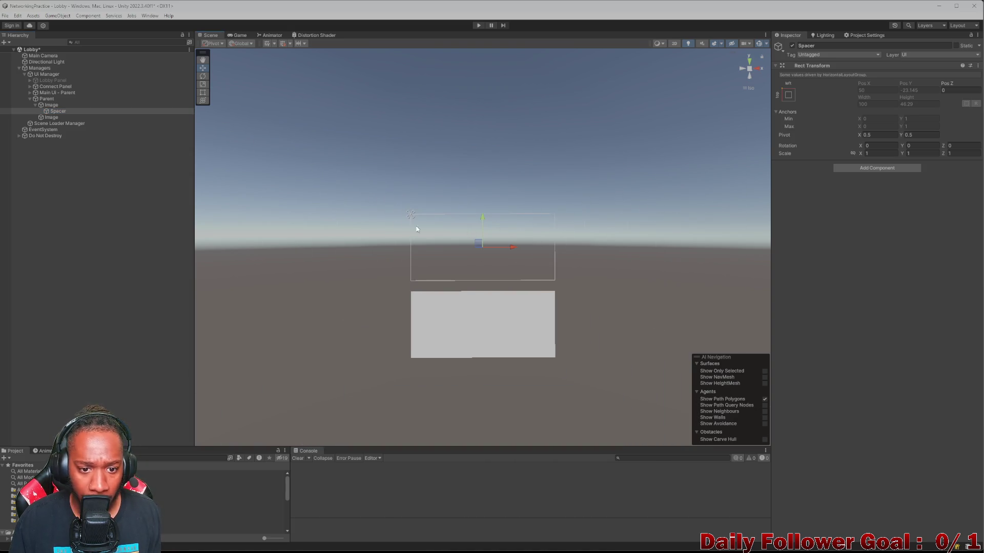
{"action": "left_click", "coordinate": [860, 169]}
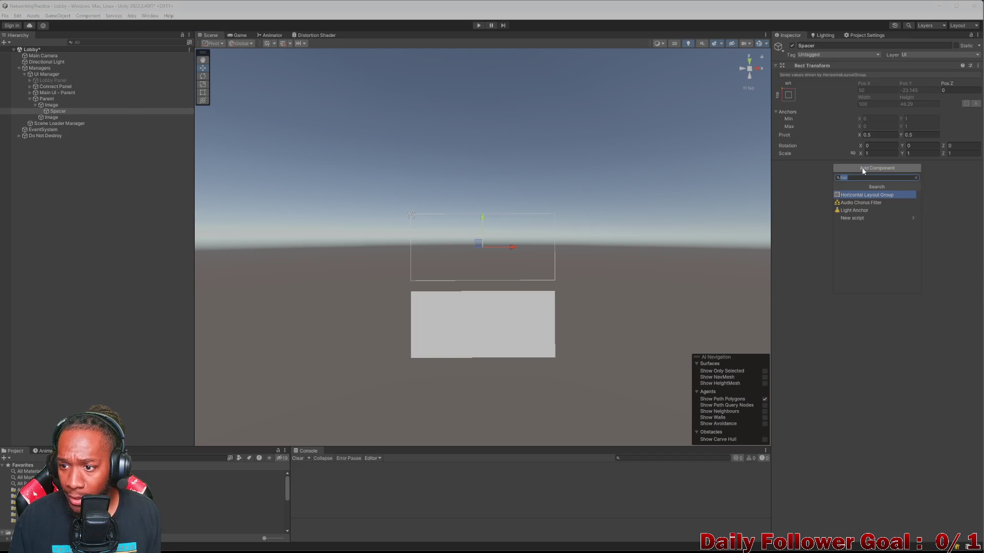
{"action": "type", "text": "lay"}
{"action": "left_click", "coordinate": [864, 199]}
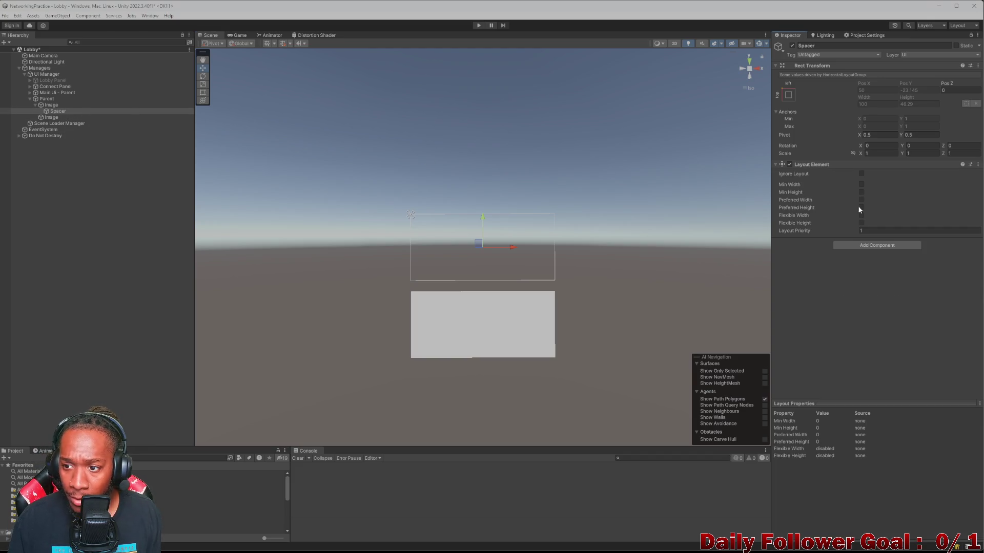
Step: Add an Image after Spacer in the top row, then select the lower Image under Parent
{"action": "right_click", "coordinate": [55, 106]}
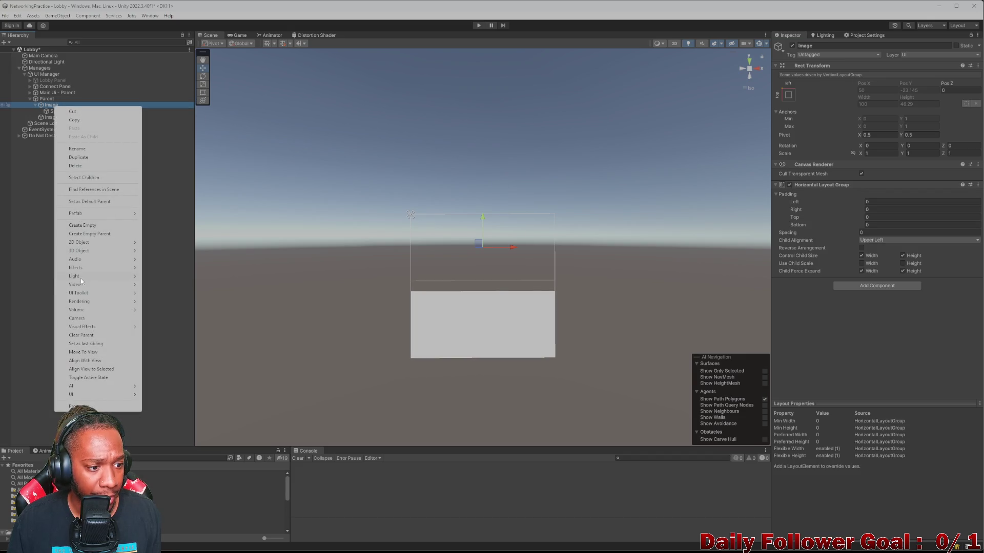
{"action": "mouse_move", "coordinate": [94, 395]}
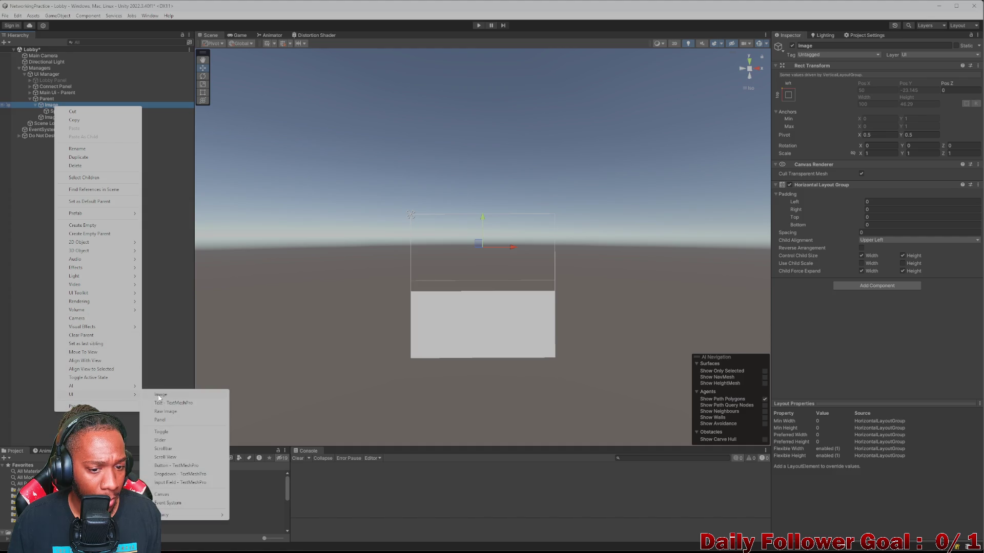
{"action": "left_click", "coordinate": [159, 396]}
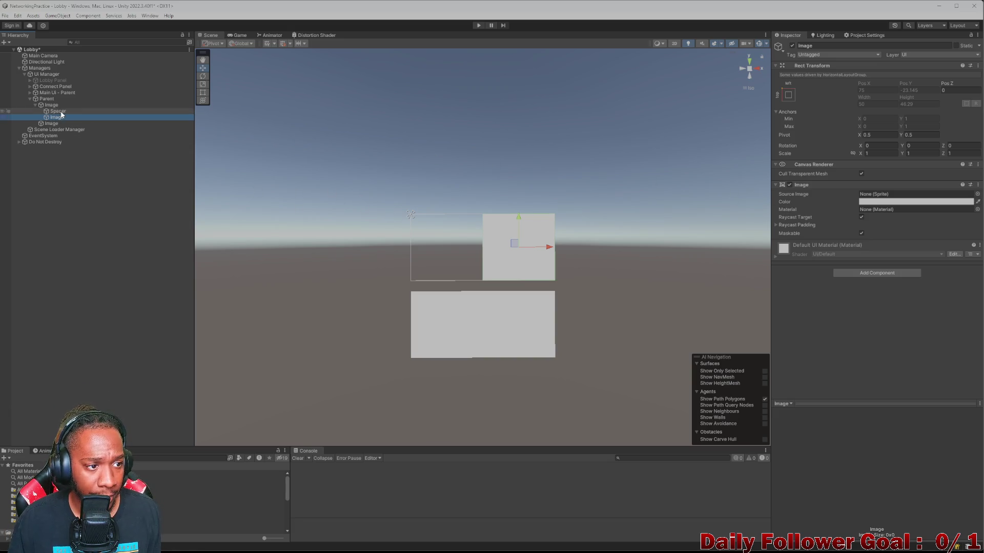
{"action": "left_click", "coordinate": [36, 105]}
{"action": "left_click", "coordinate": [59, 112]}
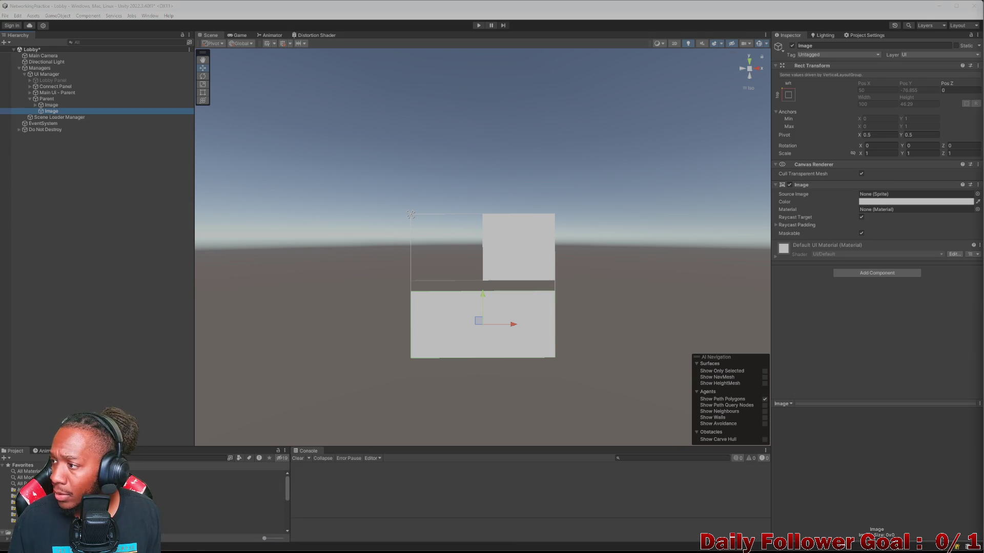
{"action": "mouse_move", "coordinate": [589, 551]}
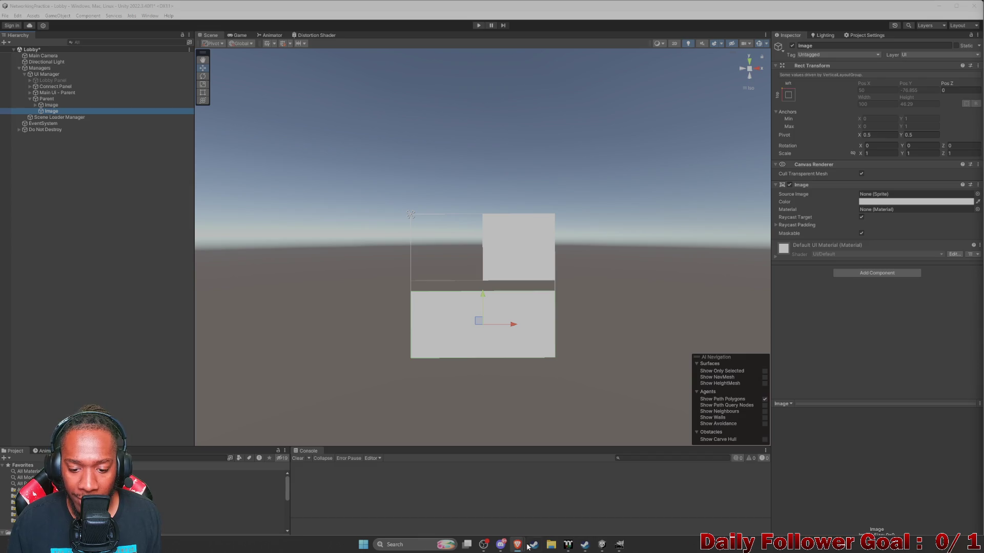
{"action": "mouse_move", "coordinate": [528, 547]}
{"action": "left_click", "coordinate": [583, 512]}
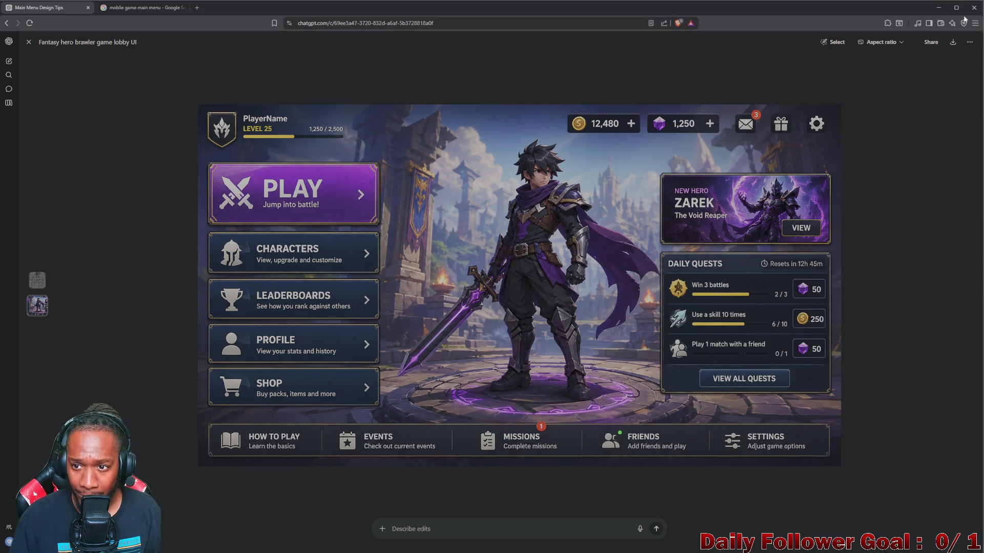
{"action": "left_click", "coordinate": [937, 11]}
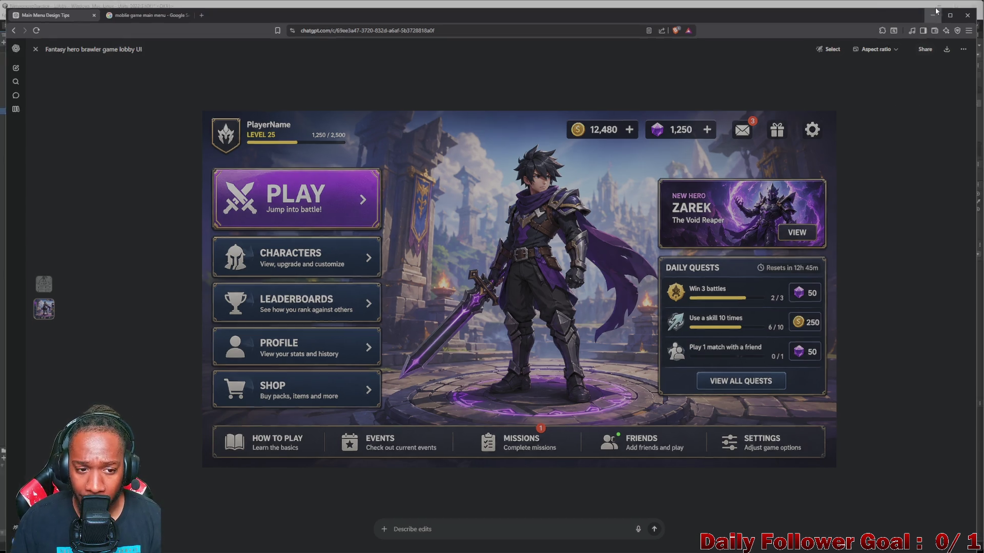
{"action": "left_click", "coordinate": [44, 105]}
{"action": "left_click", "coordinate": [54, 111]}
{"action": "left_click", "coordinate": [51, 104]}
{"action": "left_click", "coordinate": [52, 110]}
{"action": "left_click", "coordinate": [46, 99]}
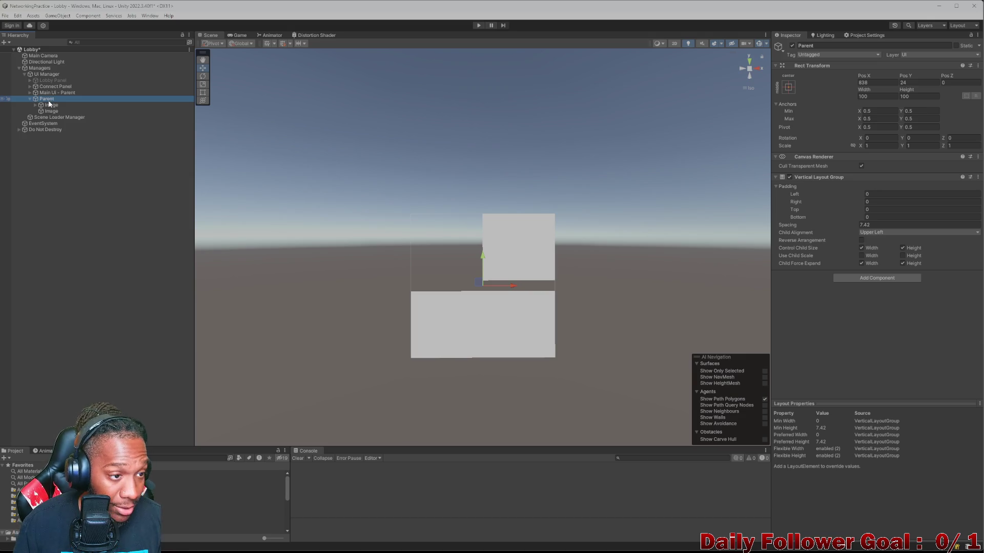
Step: Duplicate Parent, nest the original inside the copy, and delete the copy's two extra Images
{"action": "key", "text": "ctrl+d"}
{"action": "left_click_drag", "start_coordinate": [44, 117], "coordinate": [46, 99]}
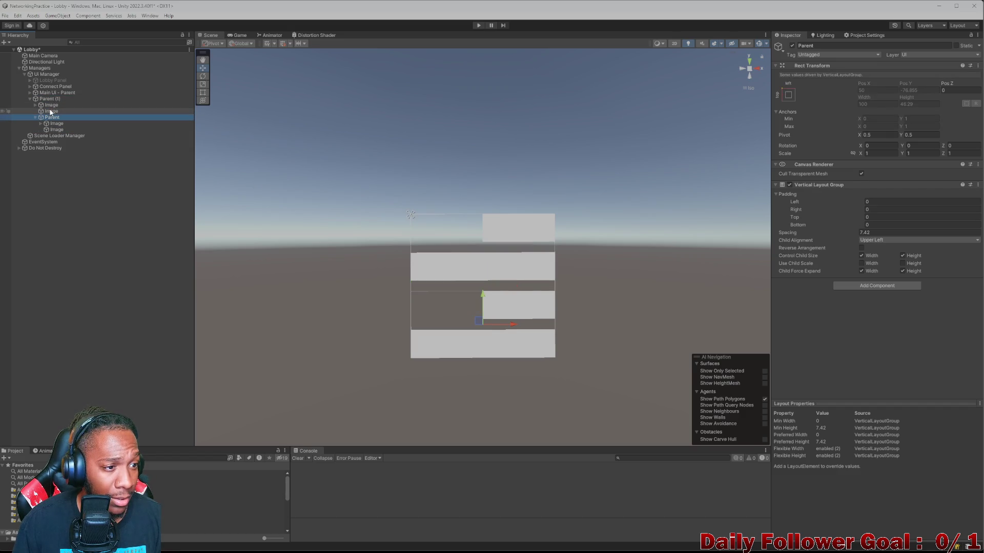
{"action": "left_click", "coordinate": [51, 112]}
{"action": "left_click", "coordinate": [50, 105], "text": "ctrl"}
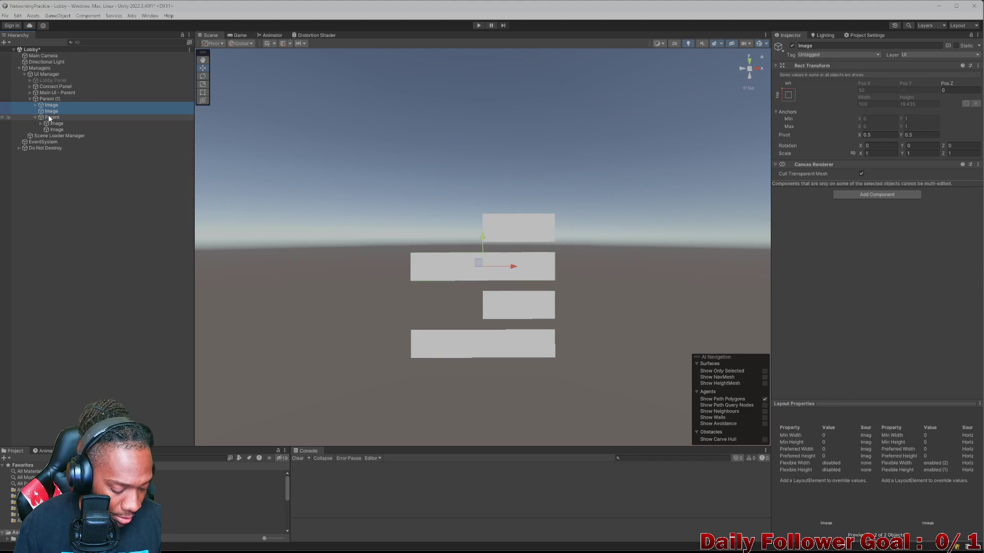
{"action": "key", "text": "Delete"}
Step: Rename the nested Parent to 'Vertical Layout Group'
{"action": "left_click", "coordinate": [55, 99]}
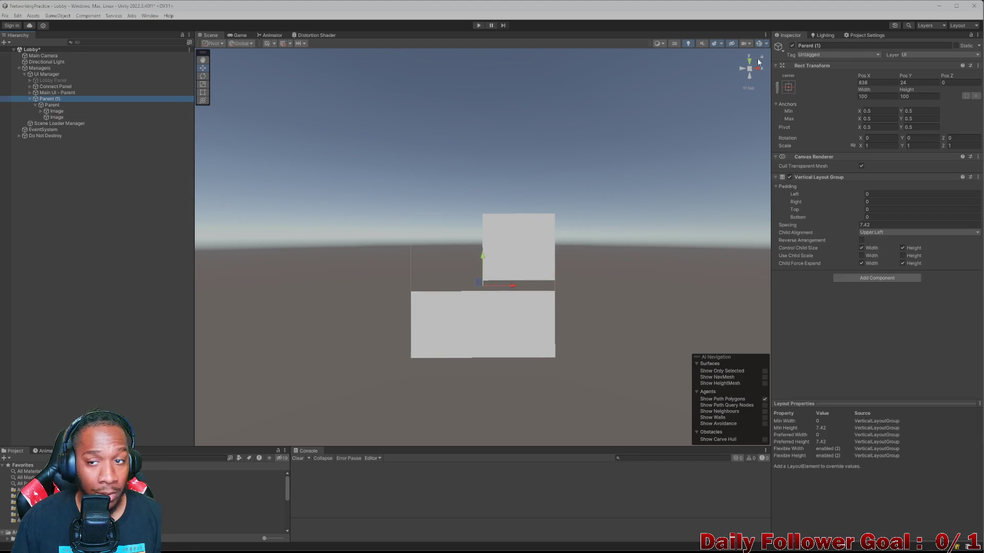
{"action": "left_click", "coordinate": [64, 105]}
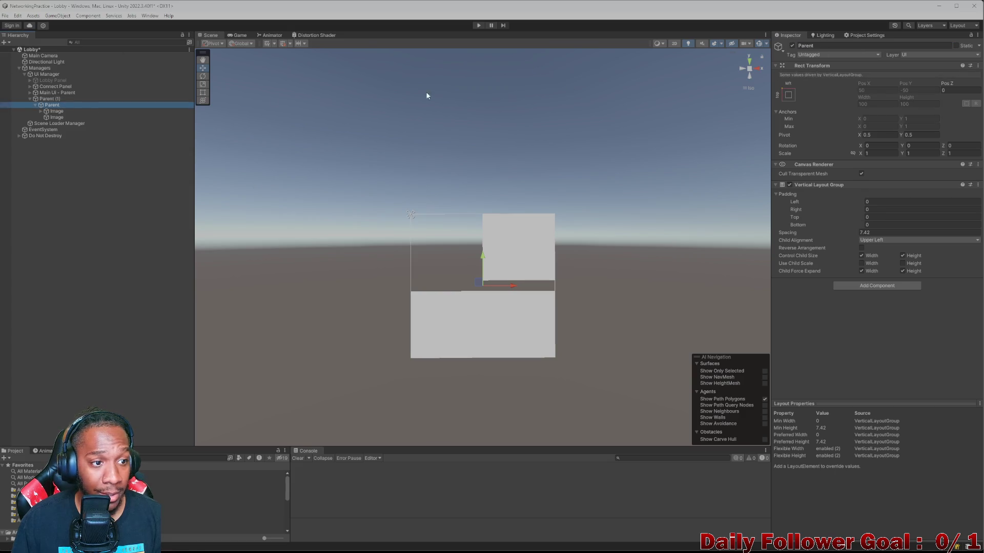
{"action": "left_click", "coordinate": [848, 46]}
{"action": "type", "text": "Vertical"}
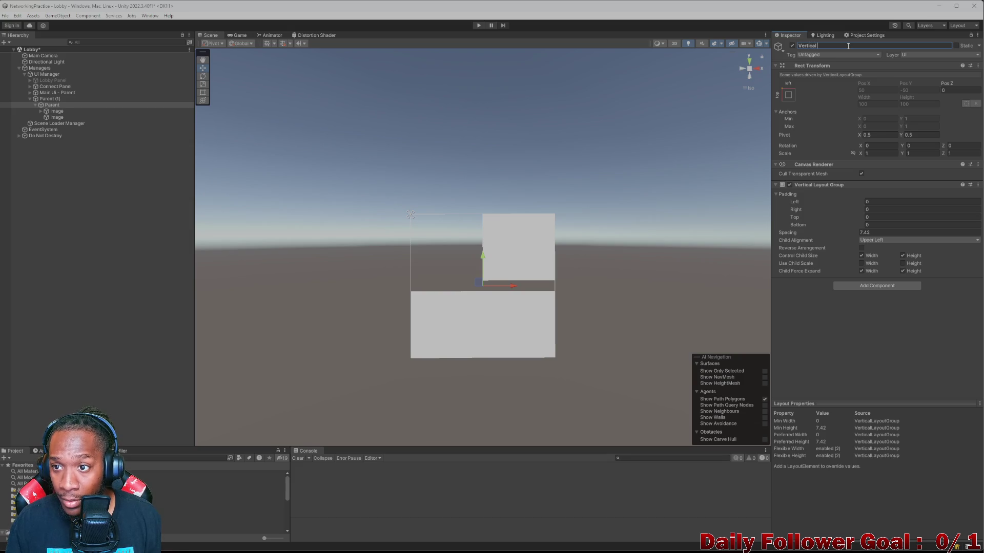
{"action": "type", "text": "yout FG"}
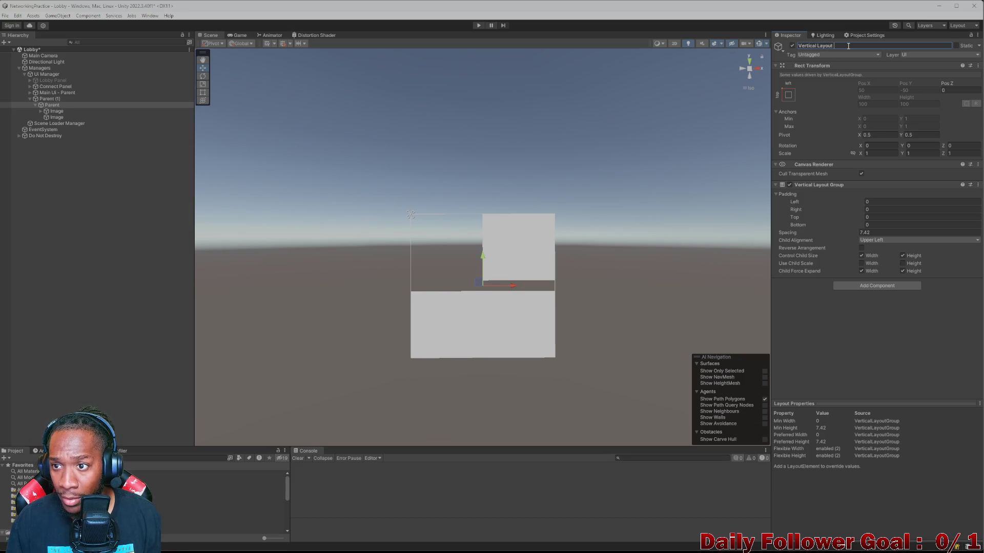
{"action": "key", "text": "BackSpace"}
{"action": "key", "text": "BackSpace"}
{"action": "type", "text": "Group"}
{"action": "key", "text": "Return"}
Step: Rename the outer copy from 'Parent (1)' to 'Parent'
{"action": "left_click", "coordinate": [62, 99]}
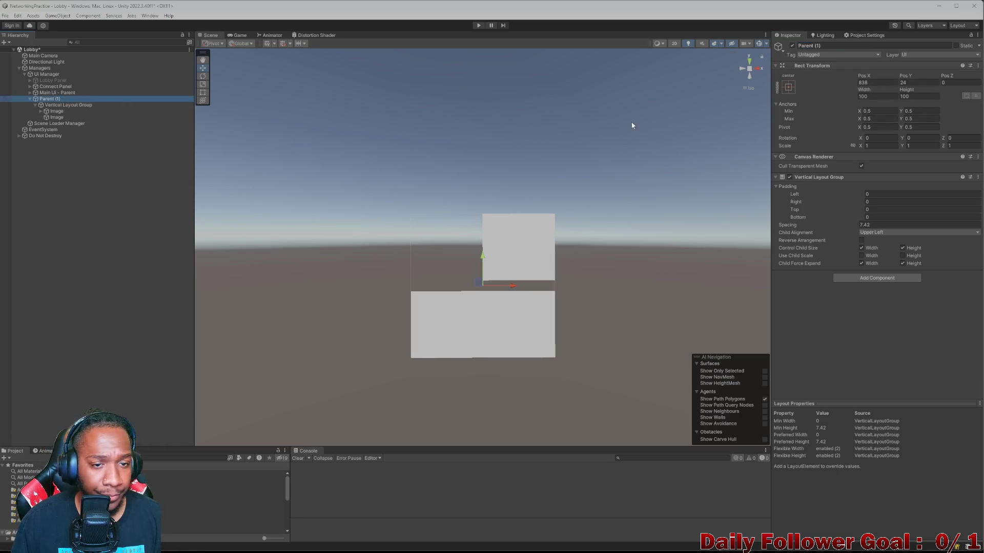
{"action": "left_click", "coordinate": [875, 48]}
{"action": "key", "text": "BackSpace"}
{"action": "key", "text": "BackSpace"}
{"action": "key", "text": "BackSpace"}
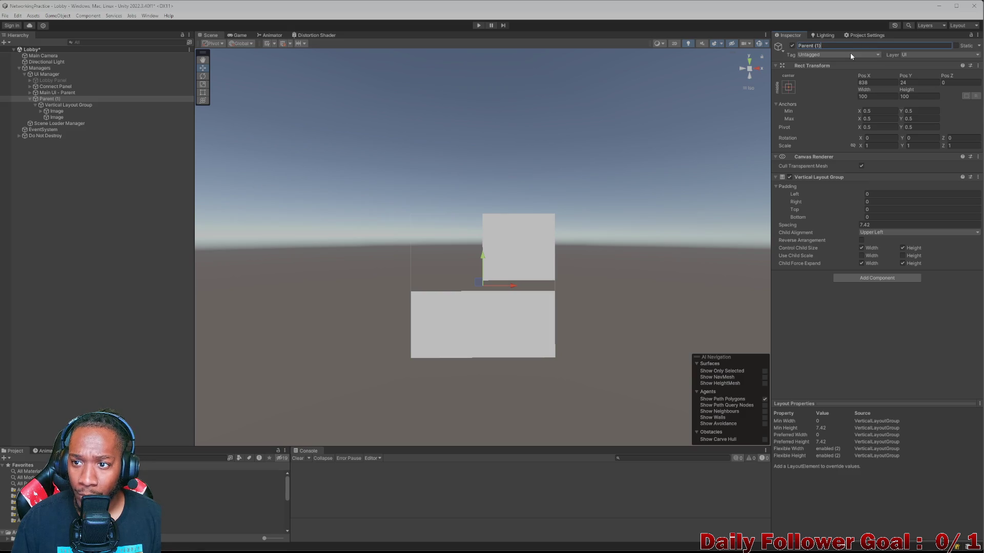
{"action": "left_click", "coordinate": [54, 105]}
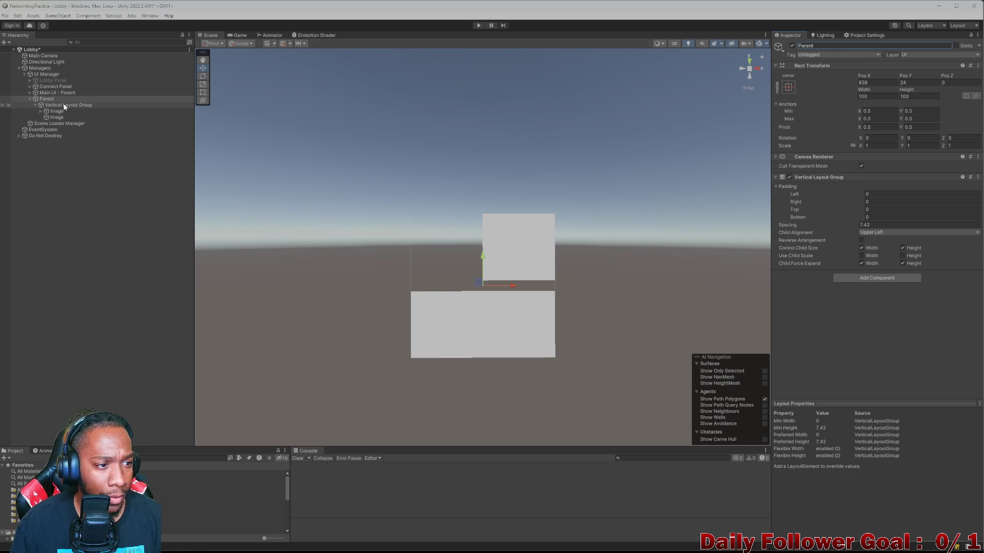
Step: Add a new Image directly under the outer Parent
{"action": "left_click", "coordinate": [36, 104]}
{"action": "left_click", "coordinate": [41, 94]}
{"action": "right_click", "coordinate": [43, 99]}
{"action": "mouse_move", "coordinate": [72, 278]}
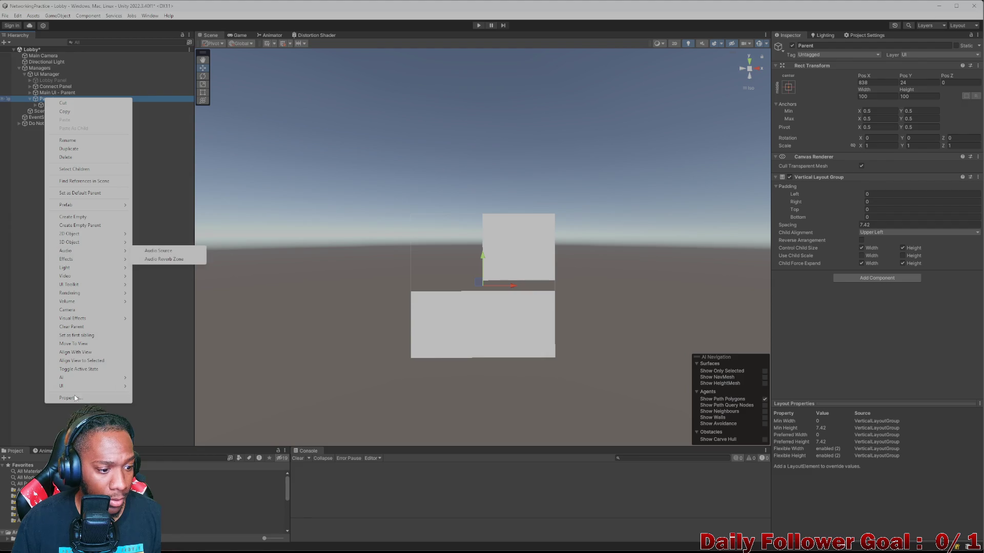
{"action": "mouse_move", "coordinate": [86, 388]}
{"action": "left_click", "coordinate": [146, 394]}
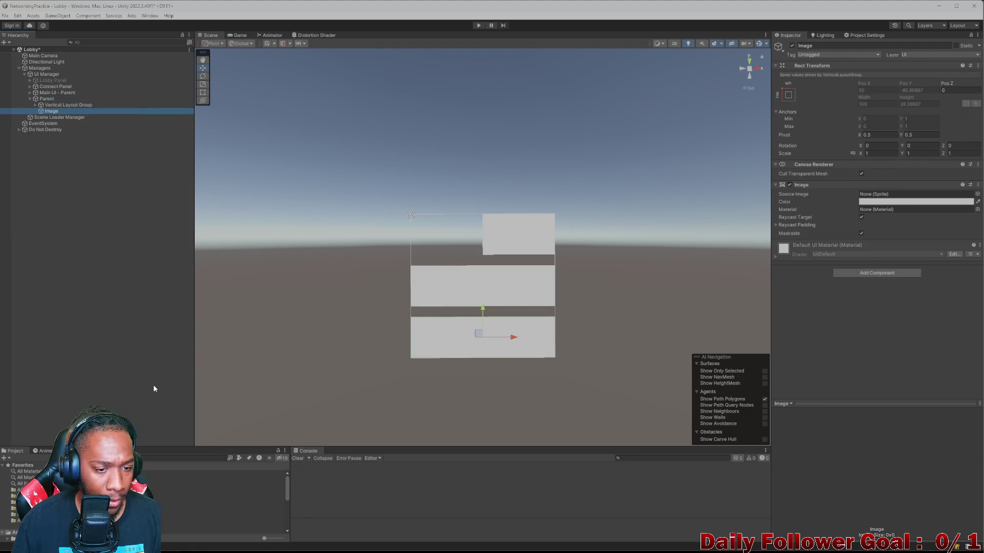
Step: Remove the Vertical Layout Group component from the outer Parent
{"action": "left_click", "coordinate": [29, 99]}
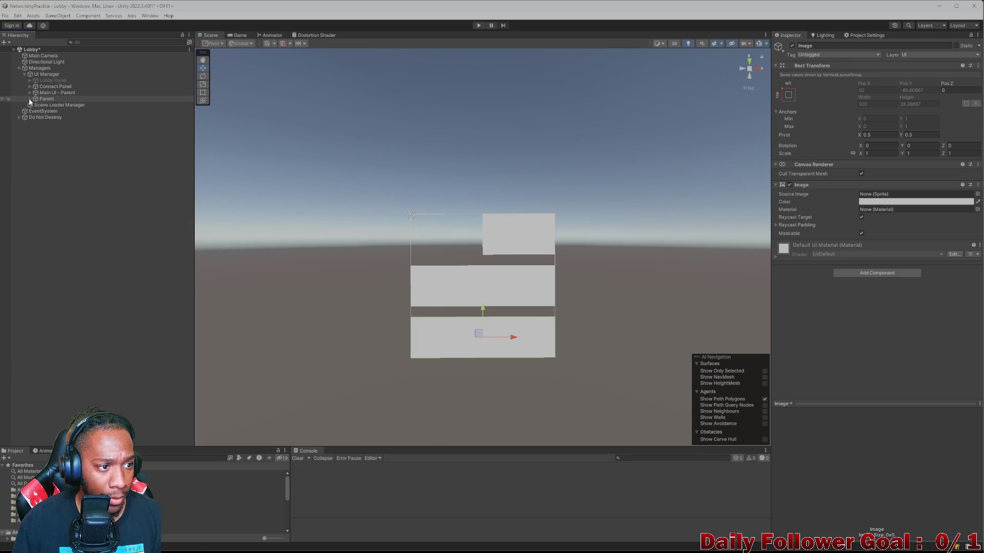
{"action": "left_click", "coordinate": [30, 101]}
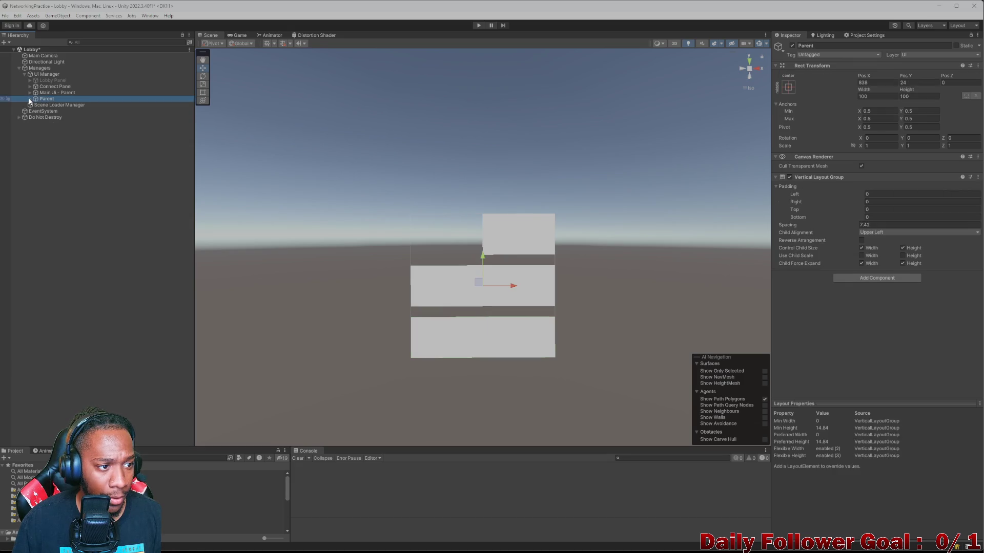
{"action": "left_click", "coordinate": [29, 98]}
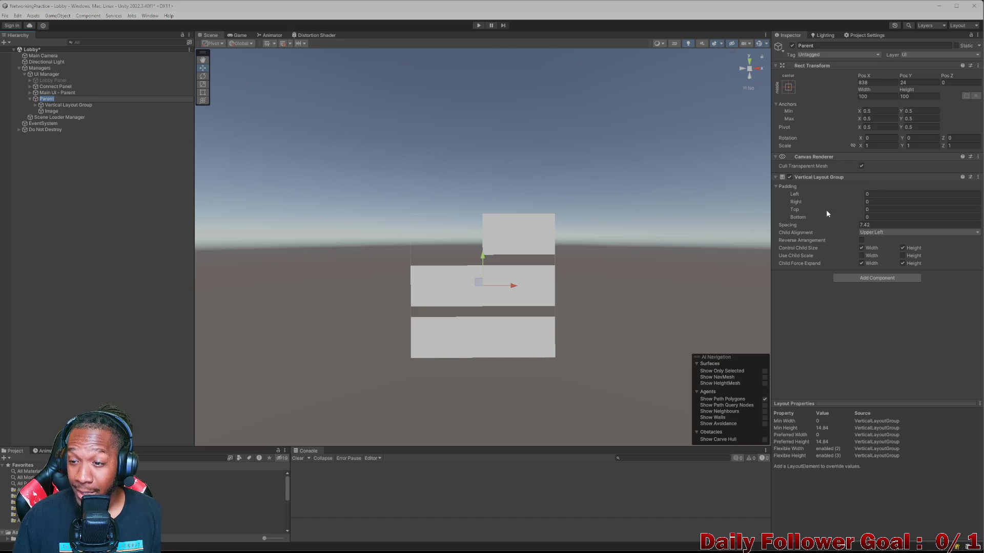
{"action": "left_click", "coordinate": [979, 179]}
{"action": "left_click", "coordinate": [981, 195]}
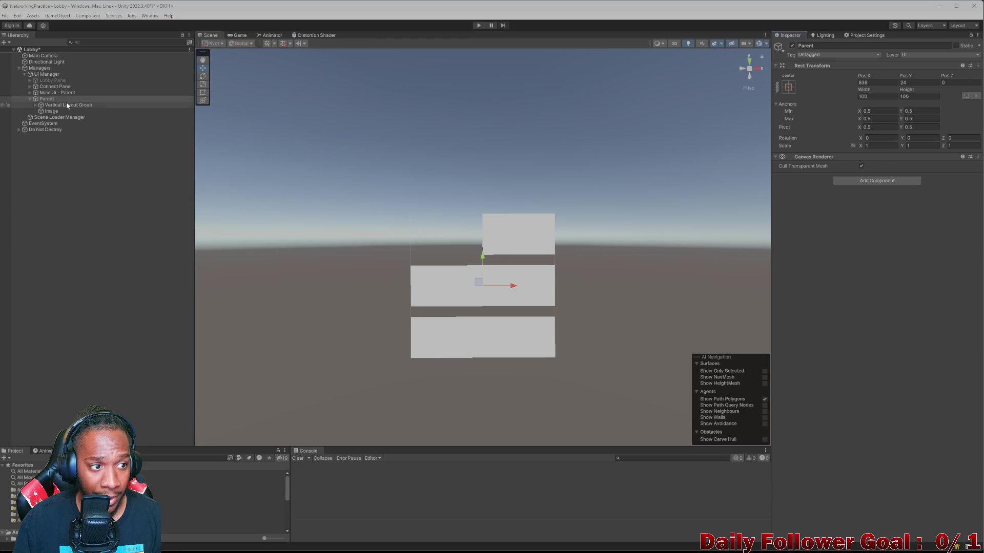
Step: Delete the Image child under Parent
{"action": "left_click", "coordinate": [53, 105]}
{"action": "left_click", "coordinate": [49, 98]}
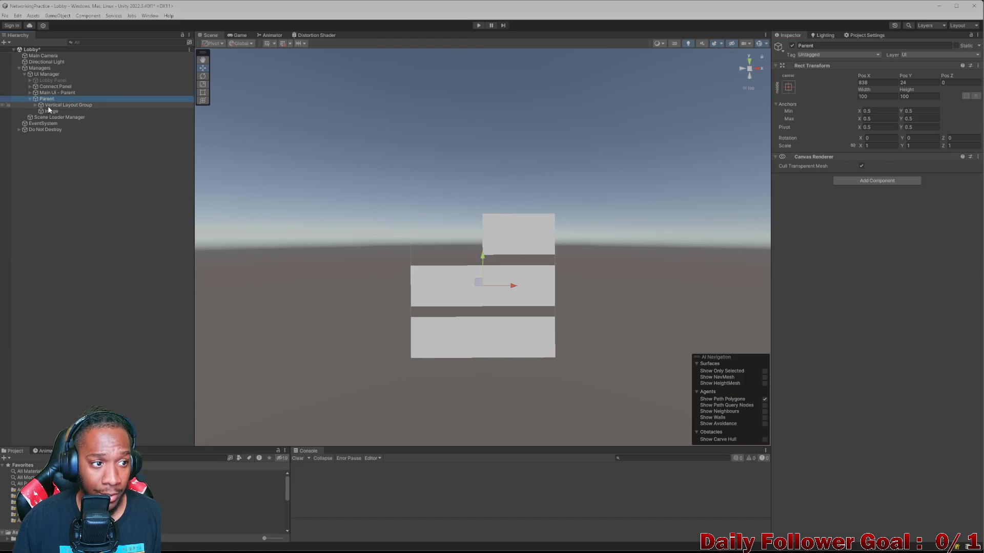
{"action": "left_click", "coordinate": [52, 111]}
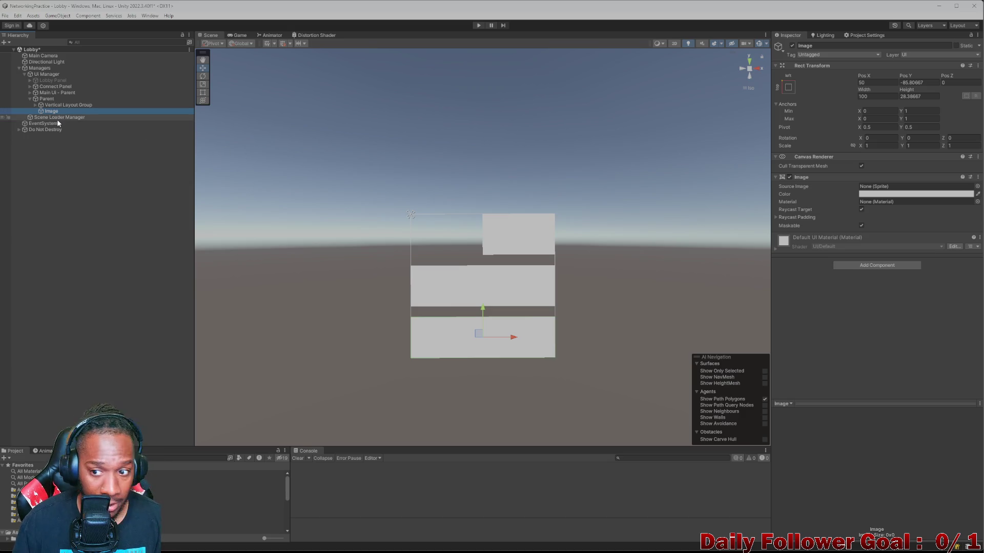
{"action": "key", "text": "Delete"}
Step: Add a new Image under Parent and set its colour to black
{"action": "right_click", "coordinate": [46, 100]}
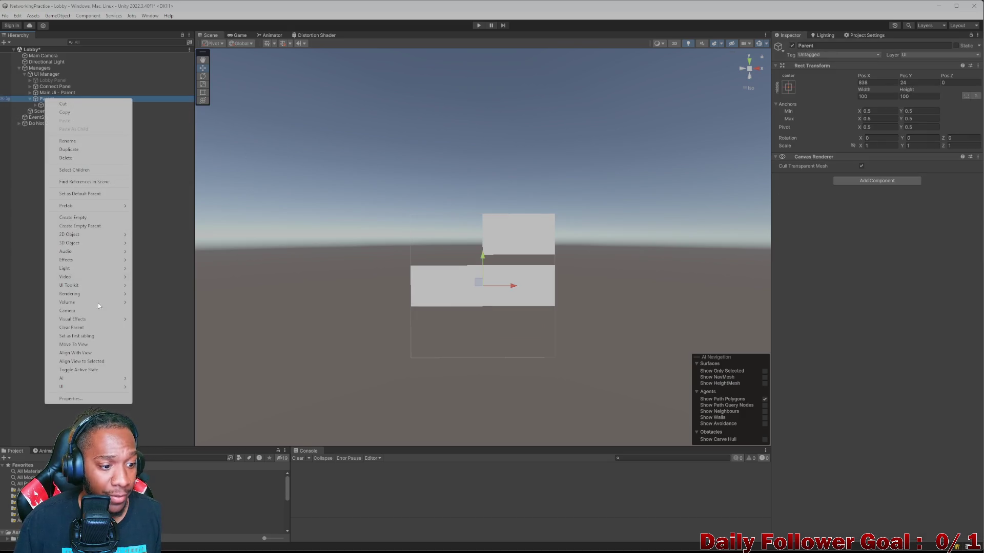
{"action": "mouse_move", "coordinate": [94, 387]}
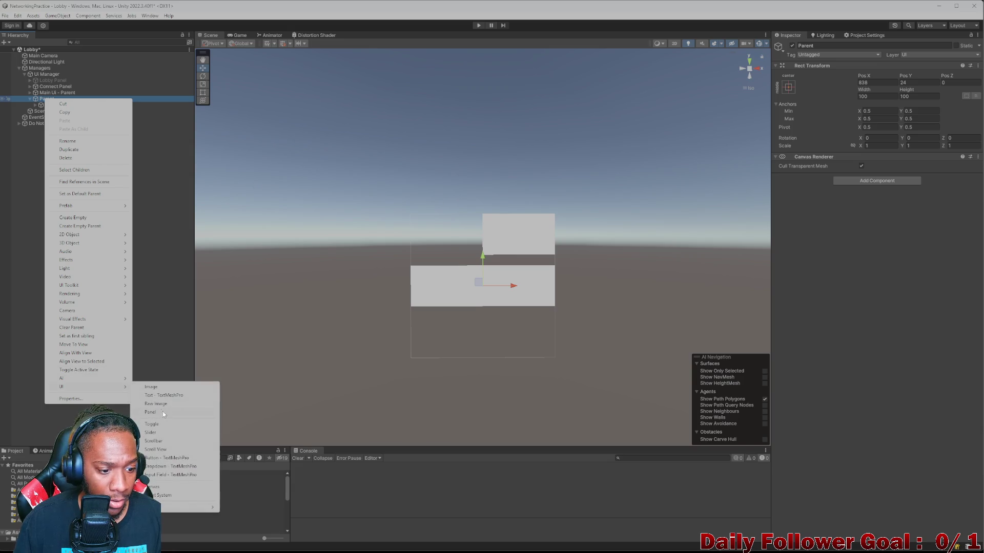
{"action": "left_click", "coordinate": [151, 386]}
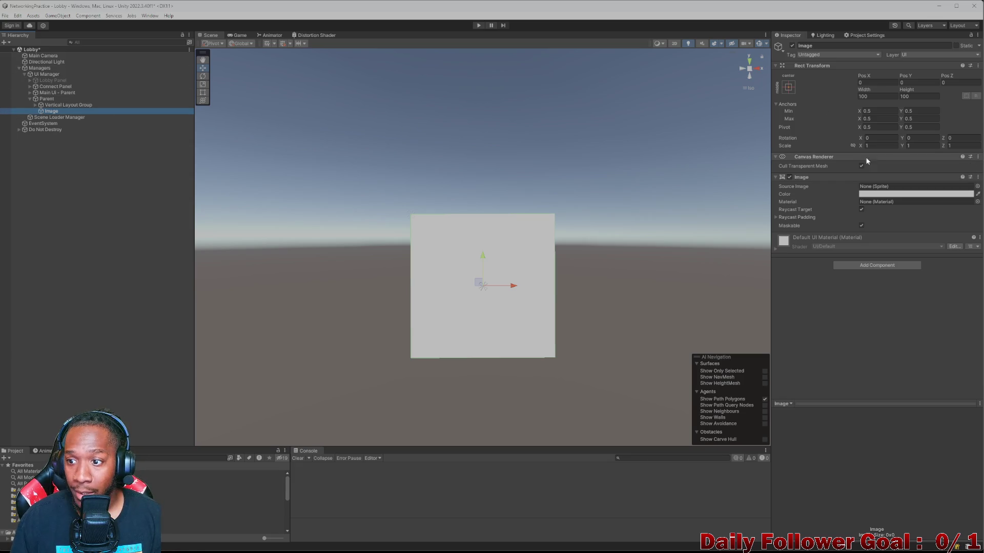
{"action": "left_click", "coordinate": [920, 195]}
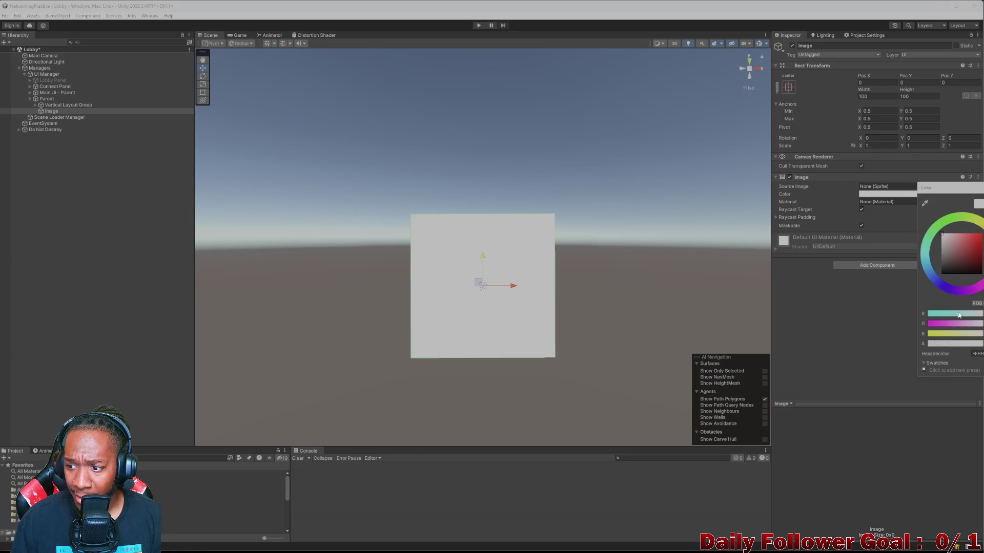
{"action": "left_click_drag", "start_coordinate": [959, 258], "coordinate": [883, 326]}
{"action": "left_click", "coordinate": [884, 330]}
Step: Move the black Image above Vertical Layout Group and set its height to 60
{"action": "left_click_drag", "start_coordinate": [51, 111], "coordinate": [51, 104]}
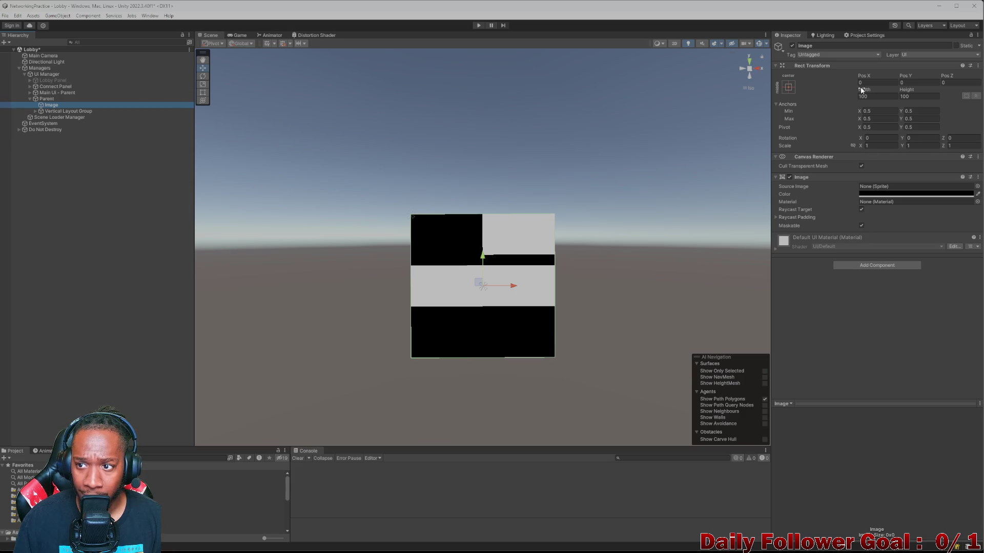
{"action": "mouse_move", "coordinate": [906, 90]}
{"action": "left_mouse_down"}
{"action": "mouse_move", "coordinate": [594, 81]}
{"action": "mouse_move", "coordinate": [611, 81]}
{"action": "left_mouse_up"}
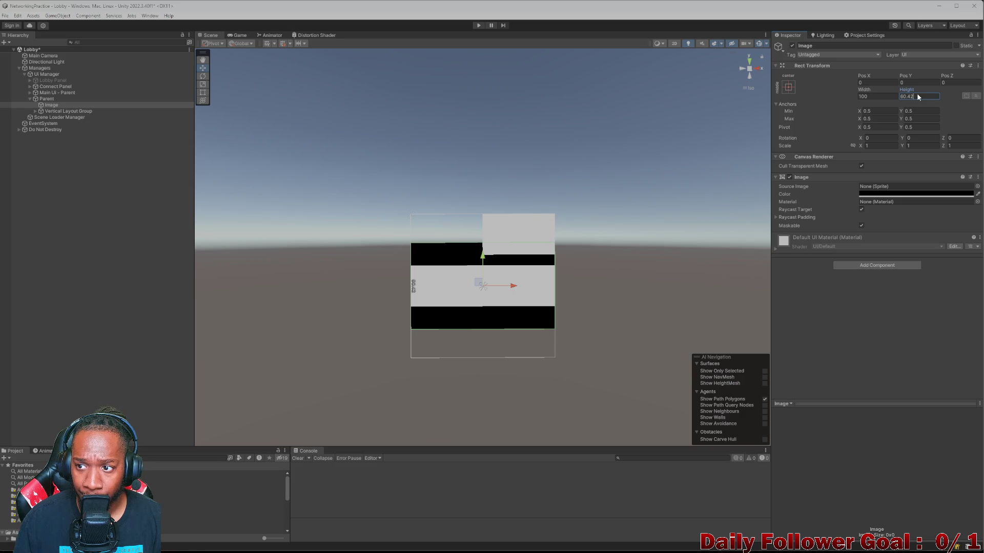
{"action": "key", "text": "BackSpace"}
{"action": "key", "text": "BackSpace"}
{"action": "key", "text": "BackSpace"}
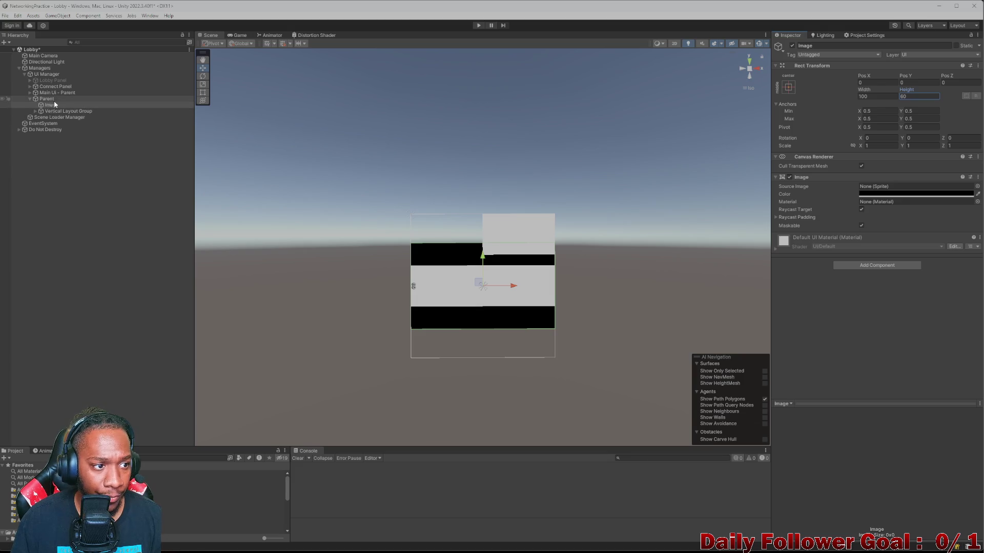
{"action": "left_click", "coordinate": [36, 111]}
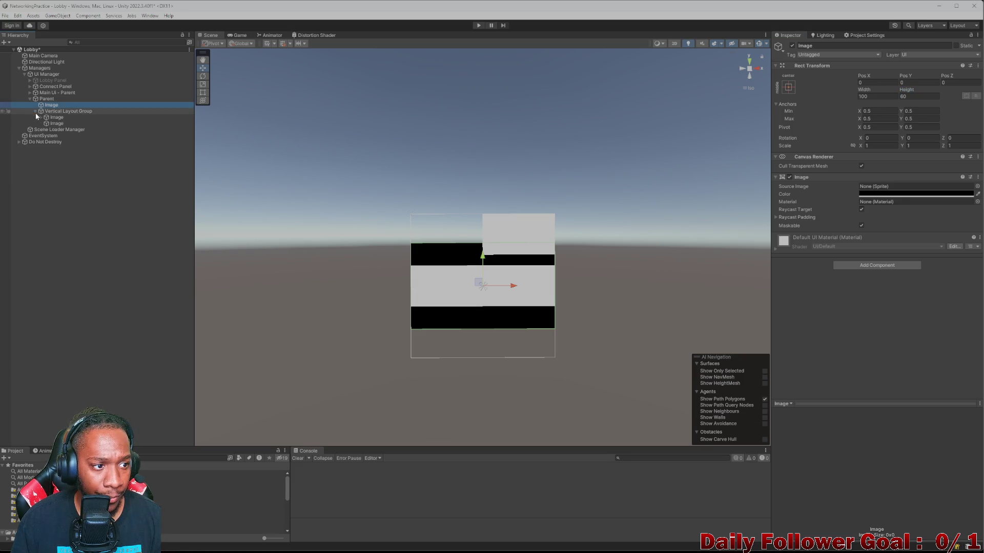
Step: Rename the first Image child of the Vertical Layout Group to 'Horizontal Layout Group'
{"action": "left_click", "coordinate": [52, 117]}
{"action": "left_click", "coordinate": [60, 124]}
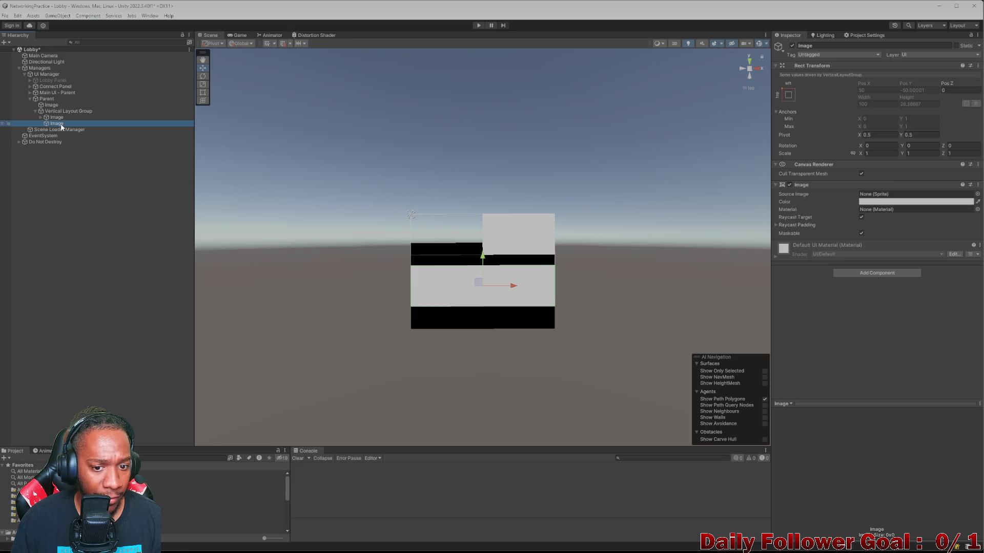
{"action": "left_click", "coordinate": [41, 117]}
{"action": "left_click", "coordinate": [41, 118]}
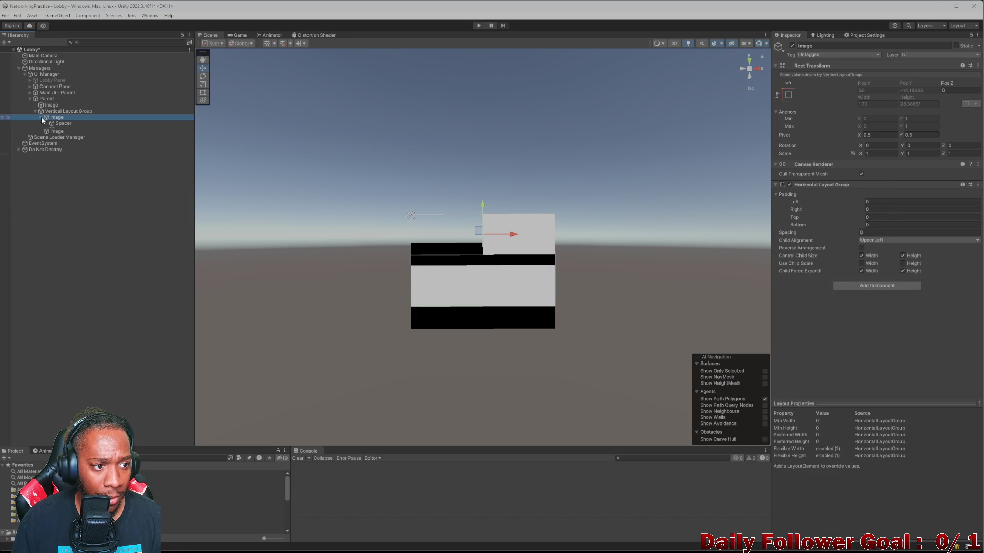
{"action": "left_click", "coordinate": [60, 124]}
{"action": "left_click", "coordinate": [62, 130]}
{"action": "left_click", "coordinate": [103, 119]}
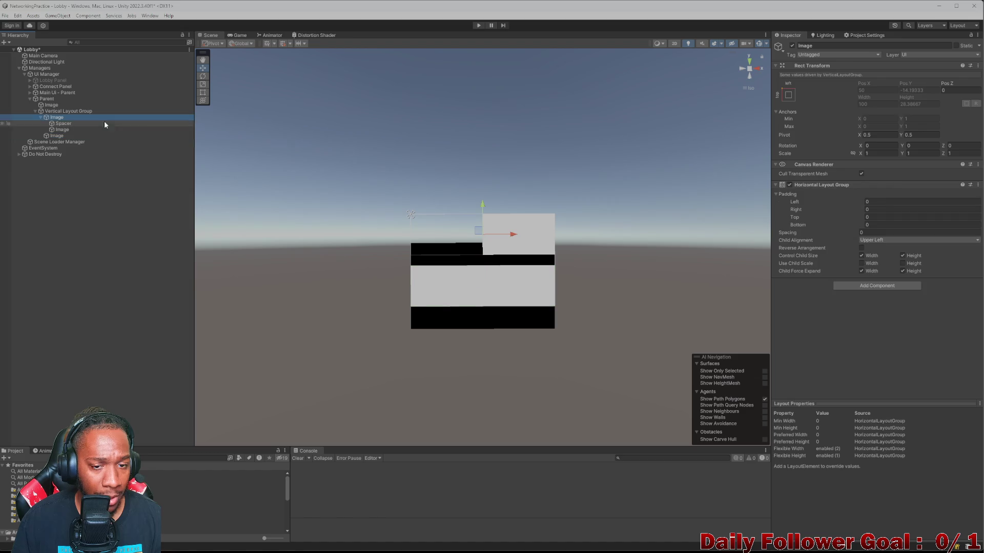
{"action": "double_click", "coordinate": [851, 45]}
{"action": "type", "text": "Horizontal Layout Group"}
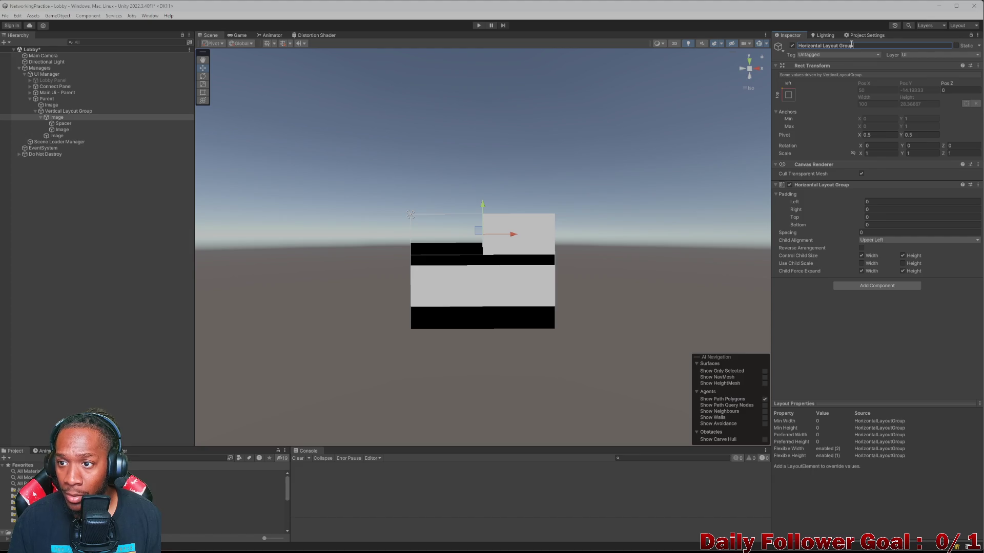
{"action": "key", "text": "Return"}
Step: Collapse the renamed group, select the remaining Image, and bring up the ChatGPT lobby mockup
{"action": "left_click", "coordinate": [38, 116]}
{"action": "left_click", "coordinate": [39, 117]}
{"action": "left_click", "coordinate": [54, 124]}
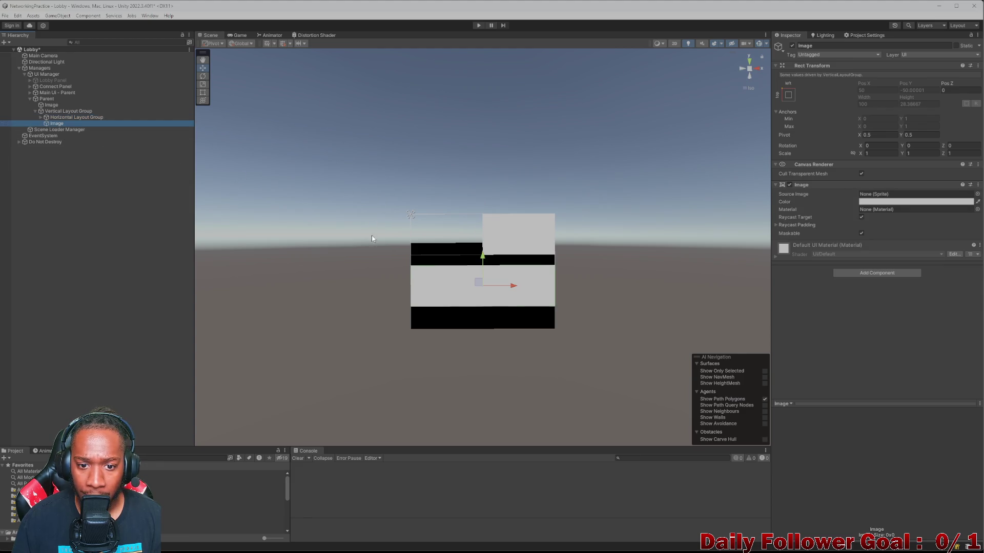
{"action": "mouse_move", "coordinate": [371, 552]}
{"action": "mouse_move", "coordinate": [517, 545]}
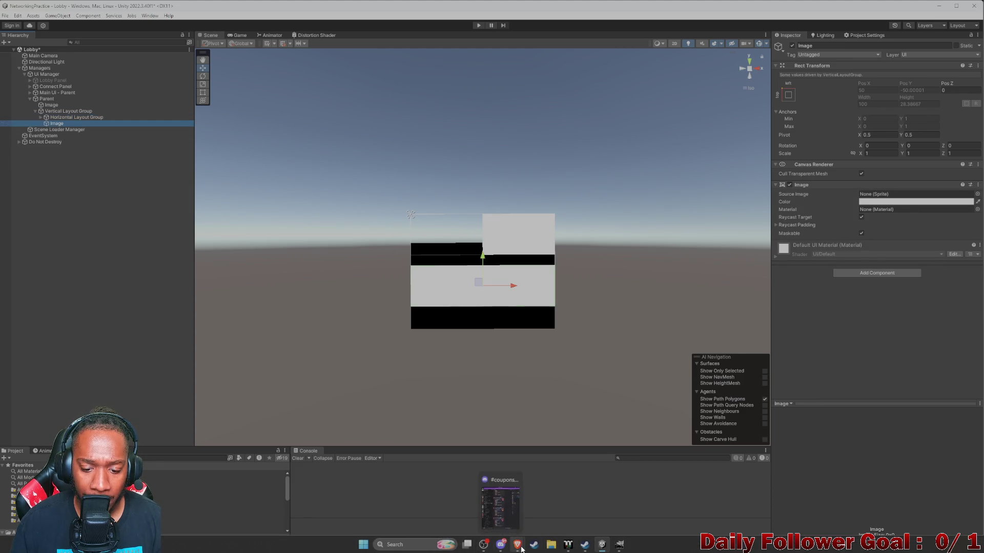
{"action": "left_click", "coordinate": [593, 508]}
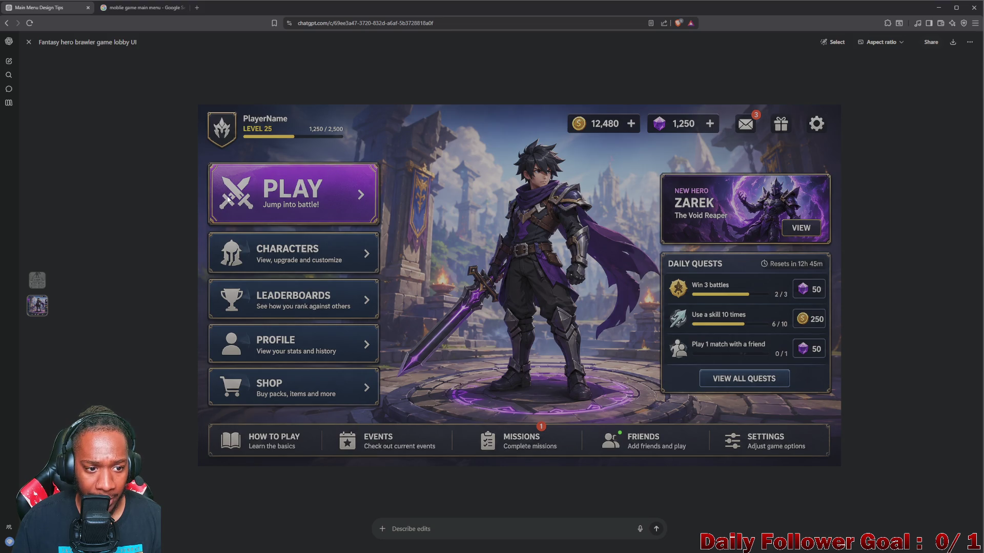
{"action": "left_click", "coordinate": [939, 7]}
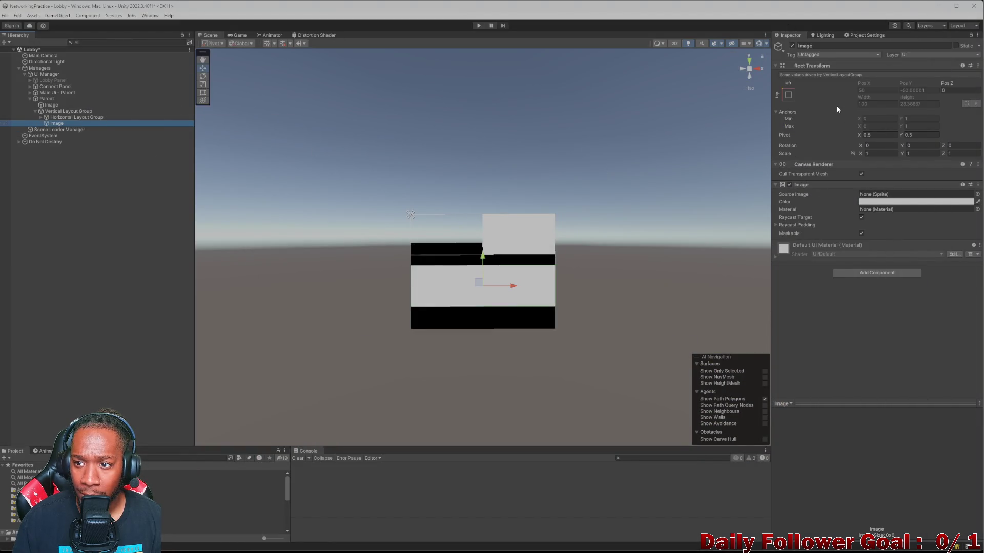
Step: Add a Horizontal Layout Group component to the other Image and tick Control Child Size Height
{"action": "left_click", "coordinate": [866, 280]}
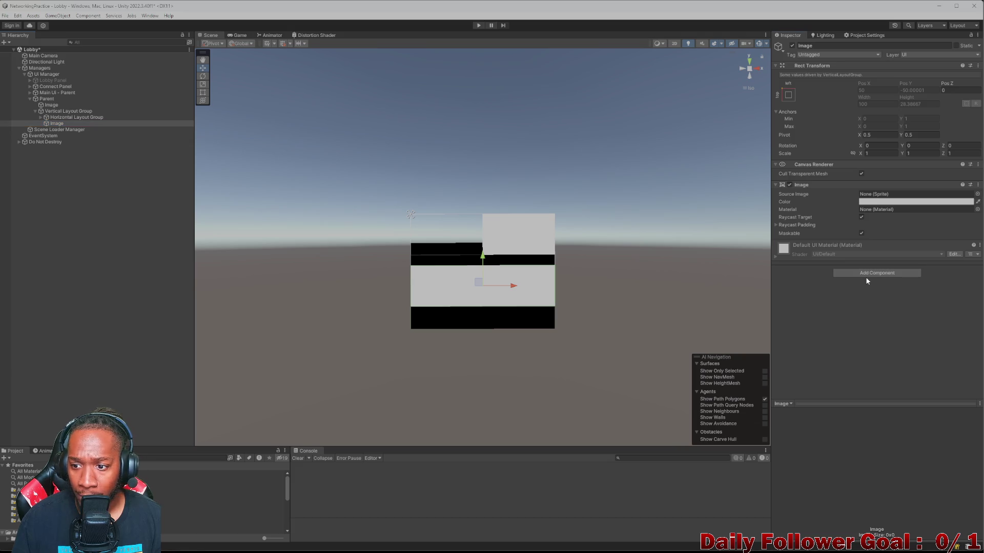
{"action": "left_click", "coordinate": [870, 276]}
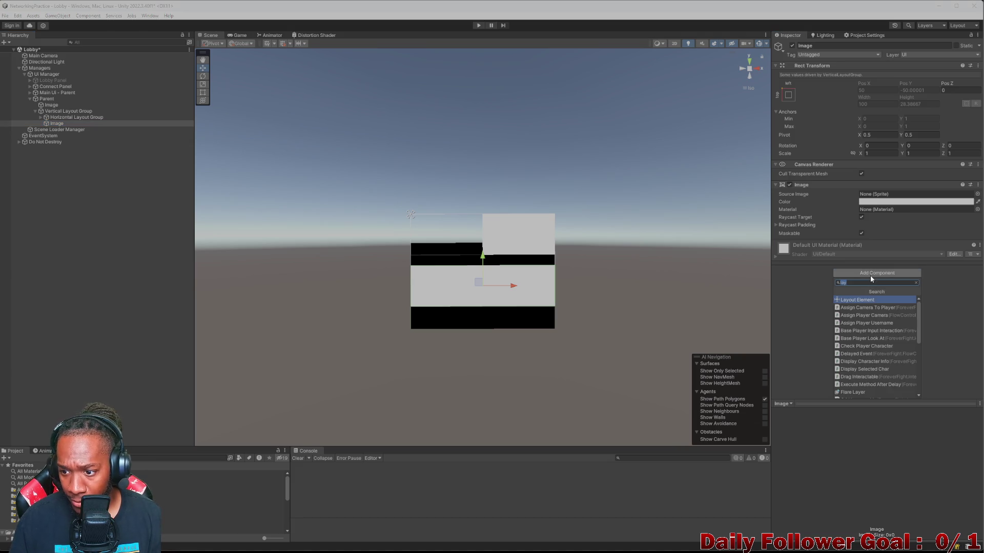
{"action": "type", "text": "hor"}
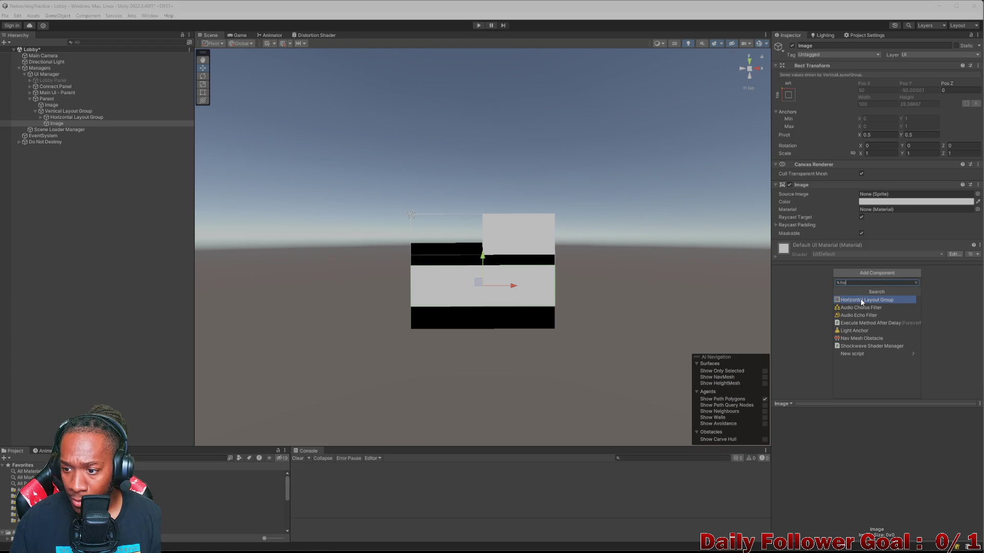
{"action": "left_click", "coordinate": [859, 298]}
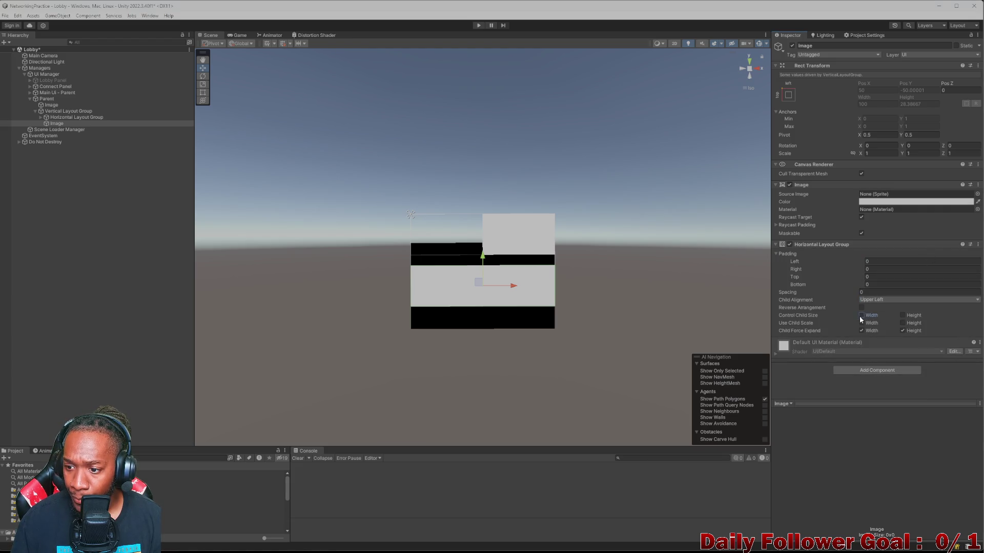
{"action": "left_click", "coordinate": [903, 316]}
Step: Remove the Image component from the row object
{"action": "left_click", "coordinate": [978, 186]}
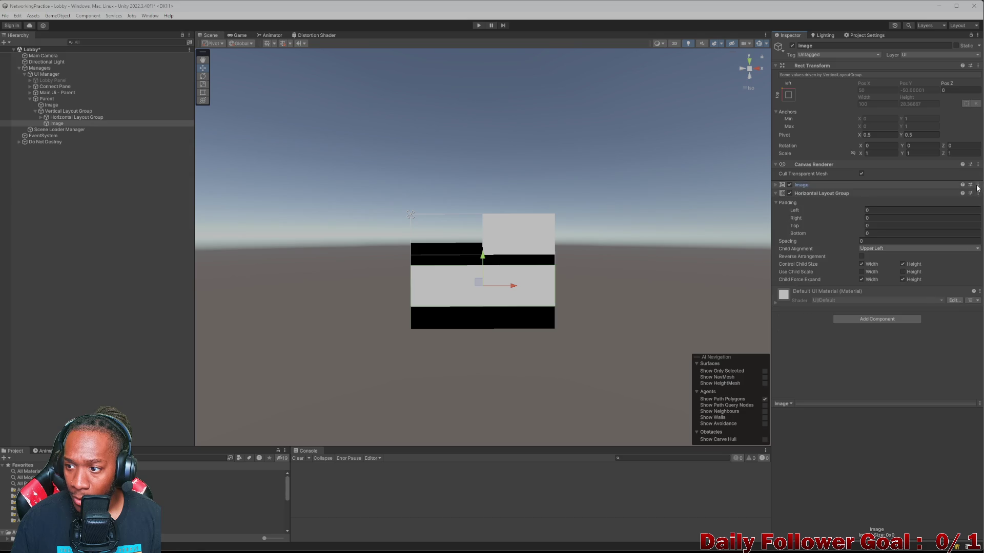
{"action": "left_click", "coordinate": [979, 186]}
{"action": "left_click", "coordinate": [963, 202]}
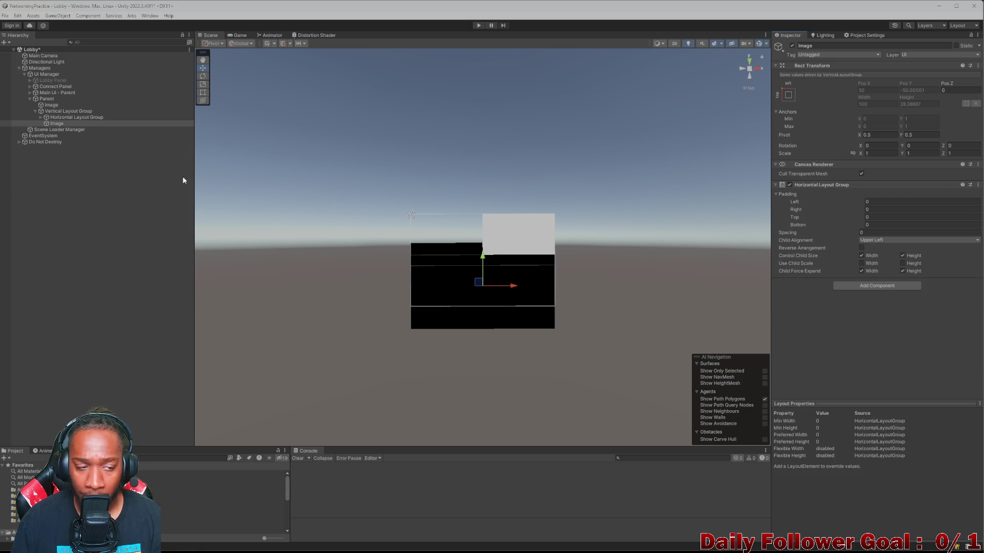
Step: Glance at the lobby mockup in the browser, then minimize it
{"action": "mouse_move", "coordinate": [484, 551]}
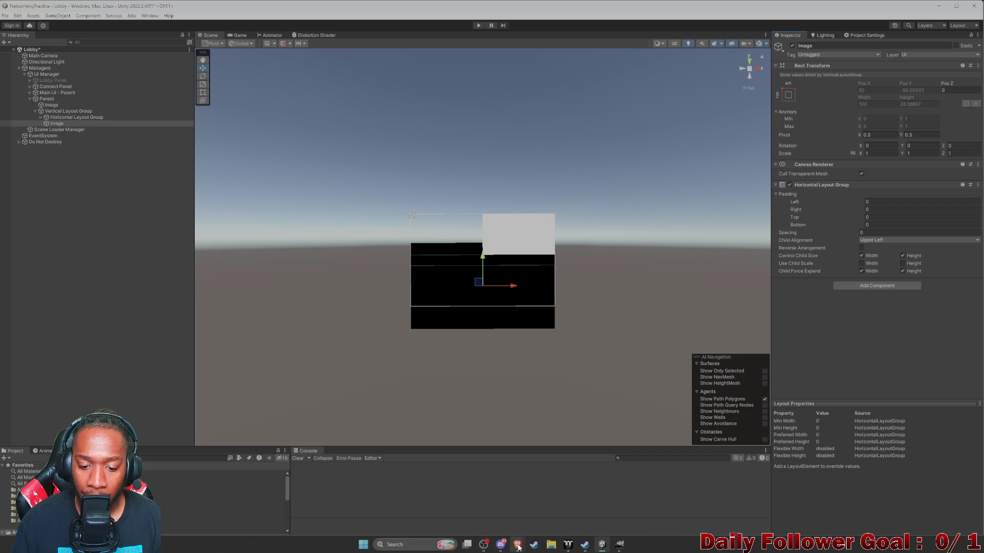
{"action": "mouse_move", "coordinate": [519, 546]}
{"action": "left_click", "coordinate": [575, 519]}
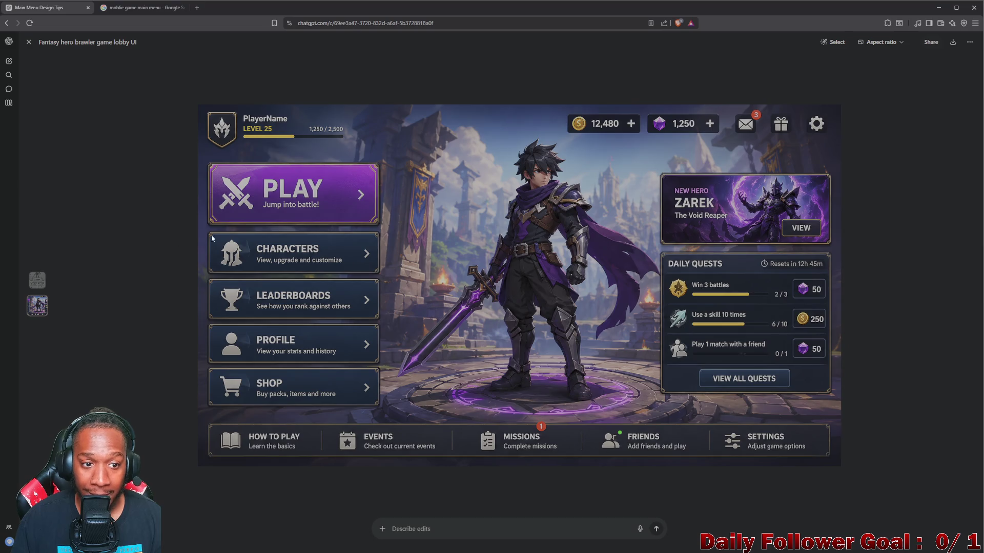
{"action": "left_click", "coordinate": [938, 7]}
Step: Add a child UI Image and a TextMeshPro text object inside the row
{"action": "right_click", "coordinate": [53, 123]}
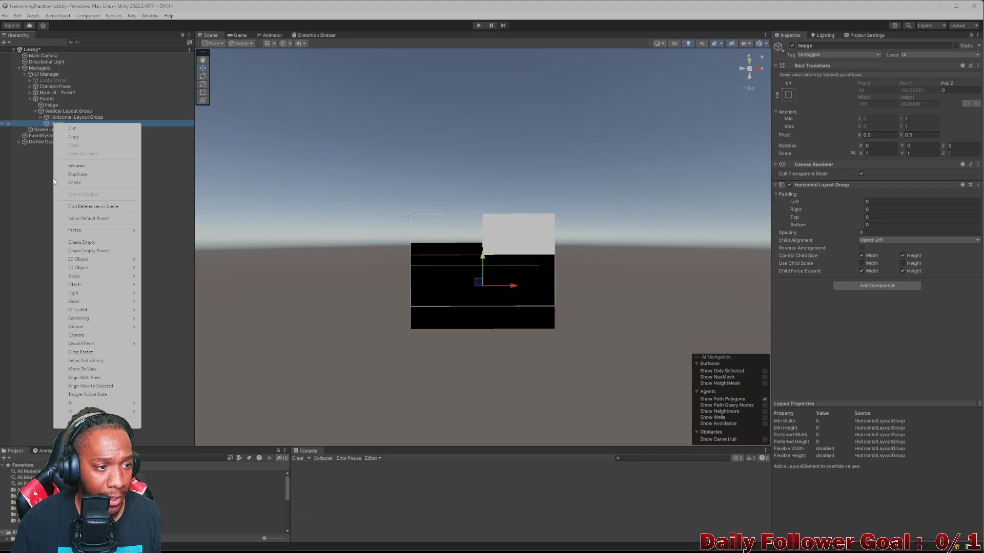
{"action": "mouse_move", "coordinate": [77, 412]}
{"action": "left_click", "coordinate": [160, 411]}
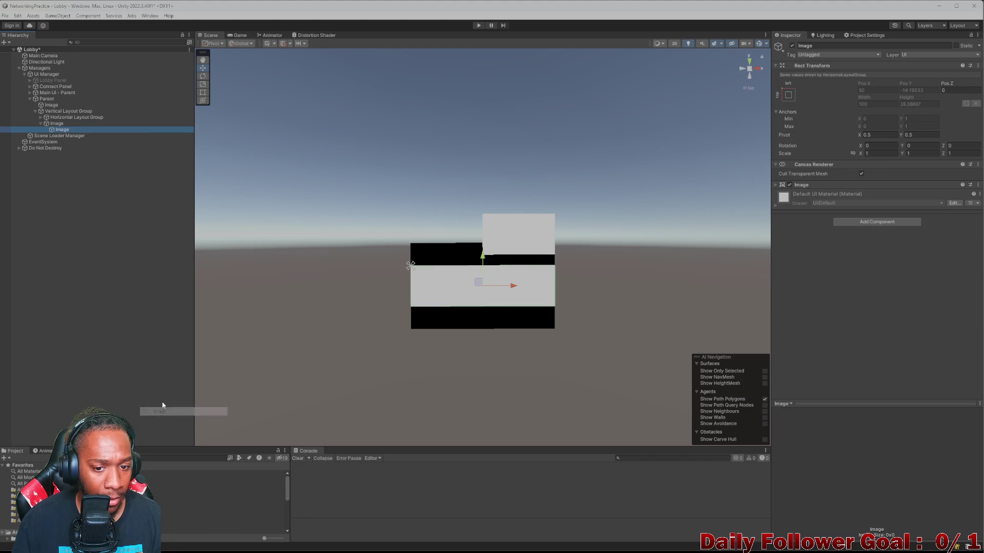
{"action": "right_click", "coordinate": [55, 125]}
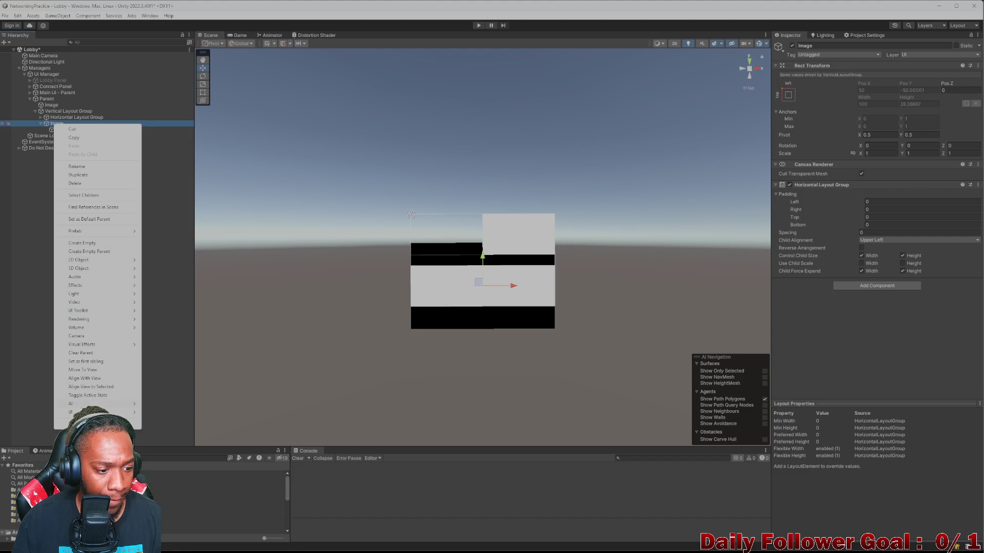
{"action": "mouse_move", "coordinate": [103, 412]}
{"action": "left_click", "coordinate": [168, 419]}
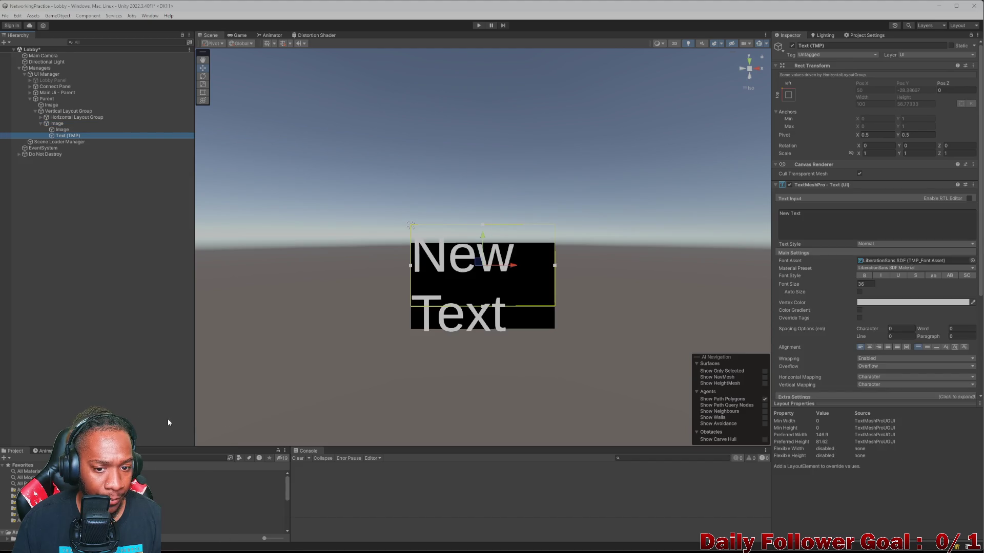
Step: Set the New Text label's font size to about 8.1, leaving auto-size off
{"action": "left_click", "coordinate": [56, 124]}
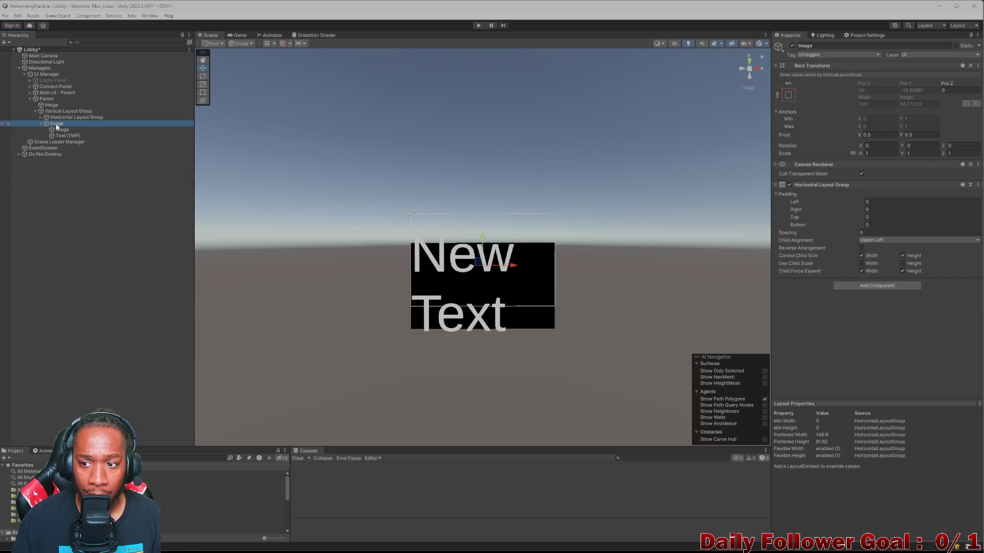
{"action": "left_click", "coordinate": [62, 130]}
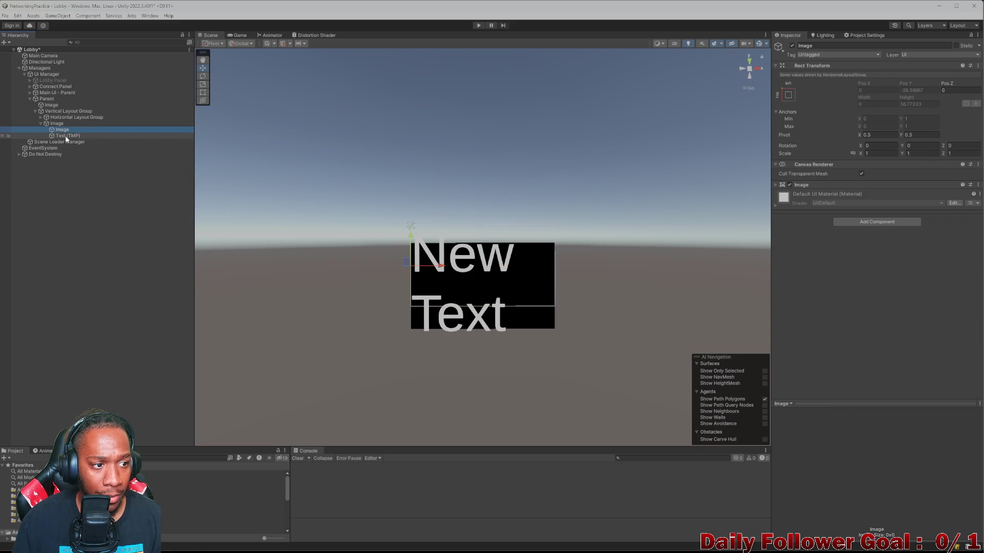
{"action": "left_click", "coordinate": [59, 124]}
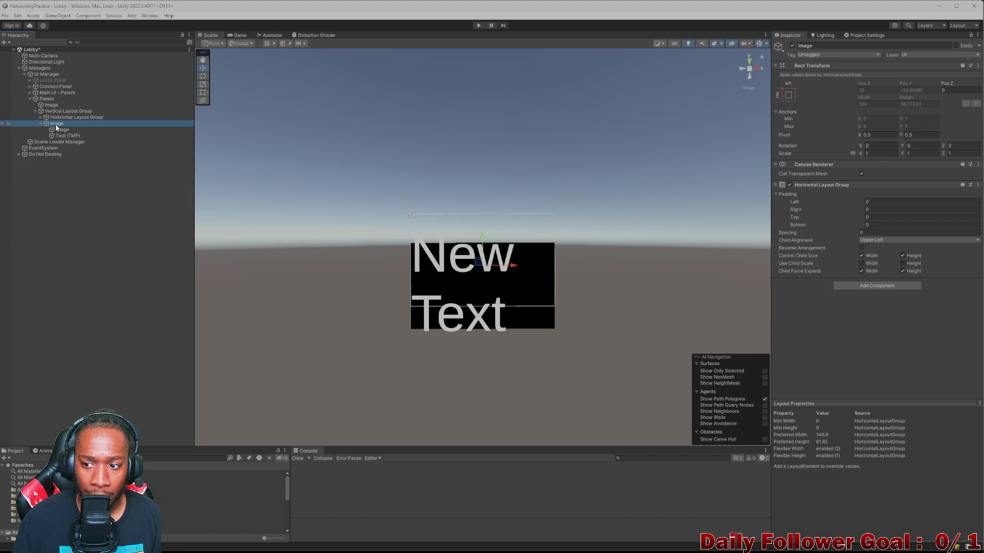
{"action": "left_click", "coordinate": [58, 129]}
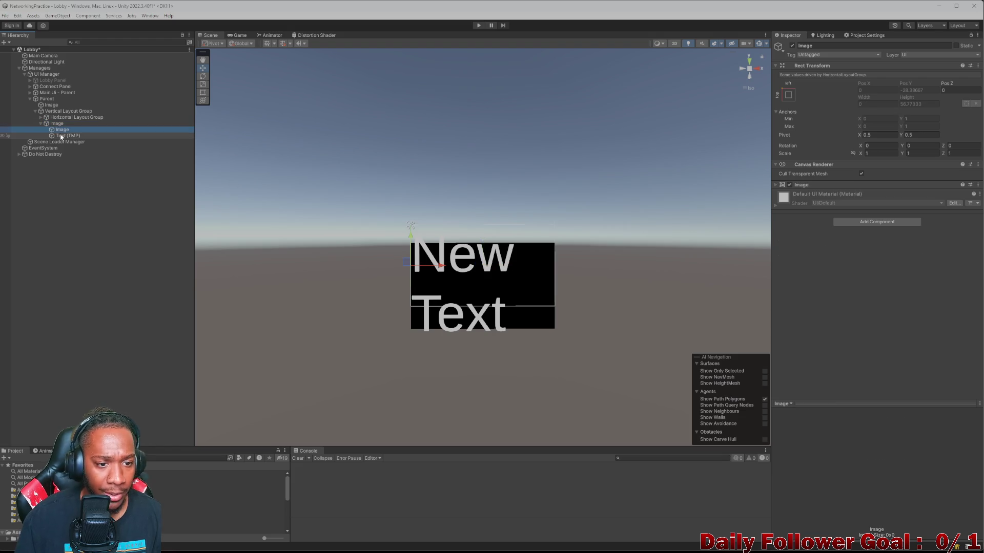
{"action": "left_click", "coordinate": [61, 136]}
{"action": "left_click_drag", "start_coordinate": [849, 283], "coordinate": [780, 278]}
{"action": "left_click_drag", "start_coordinate": [781, 277], "coordinate": [785, 278]}
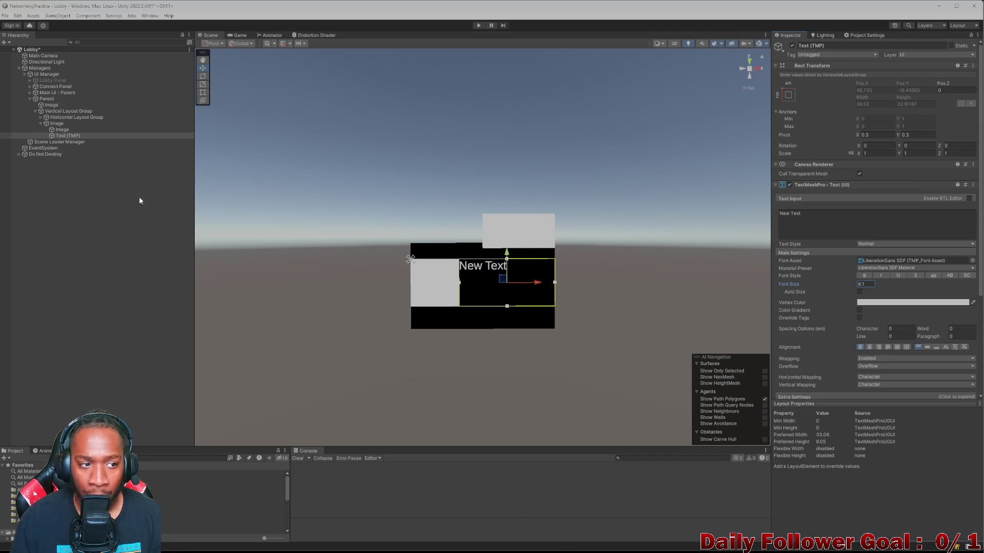
{"action": "left_click", "coordinate": [860, 291]}
{"action": "left_click", "coordinate": [860, 291]}
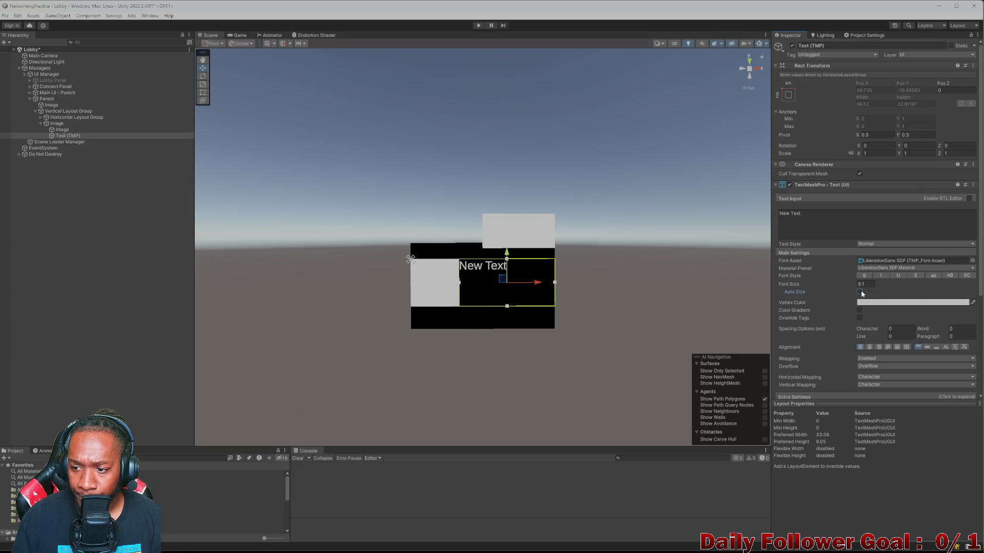
Step: Set the Vertical Layout Group's spacing to 7.42
{"action": "left_click", "coordinate": [64, 125]}
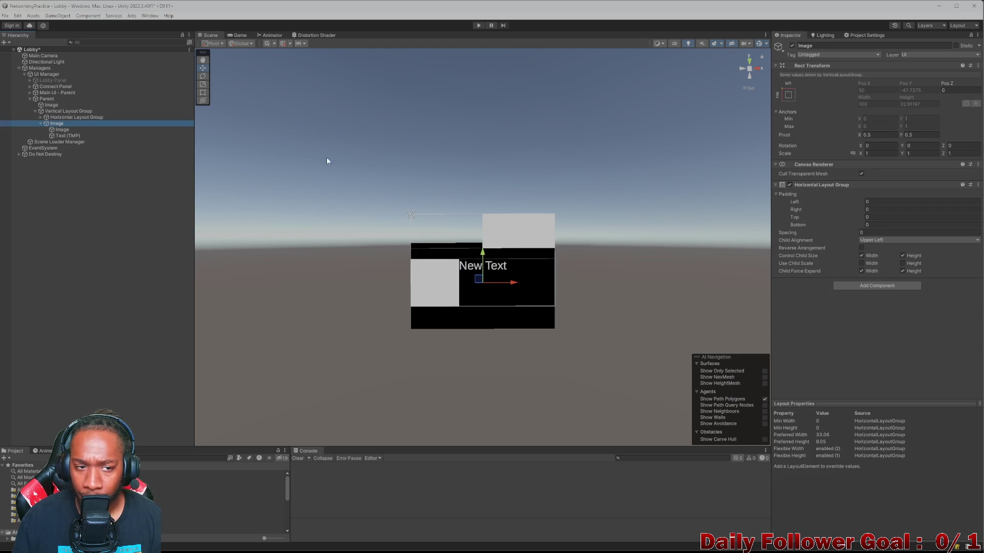
{"action": "left_click", "coordinate": [62, 111]}
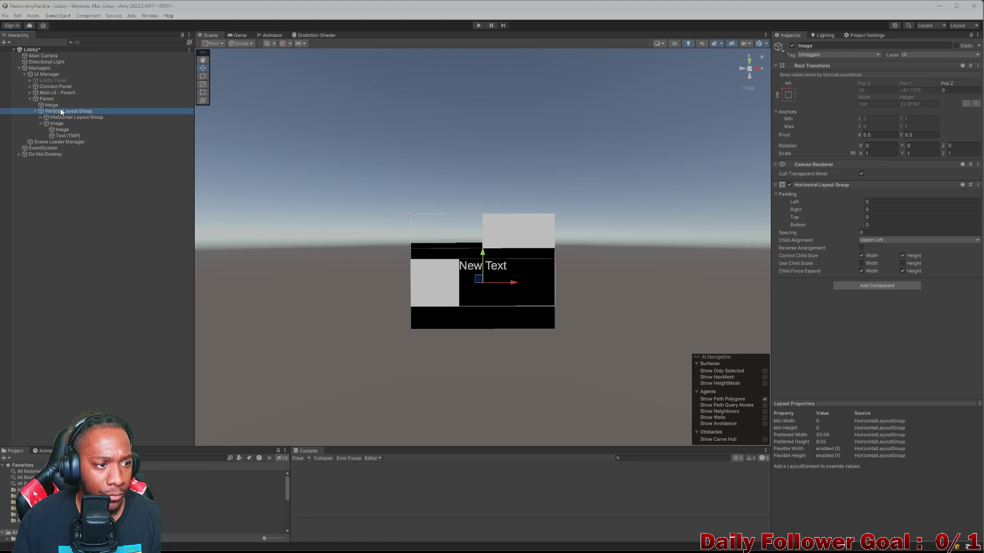
{"action": "left_click_drag", "start_coordinate": [855, 226], "coordinate": [859, 228]}
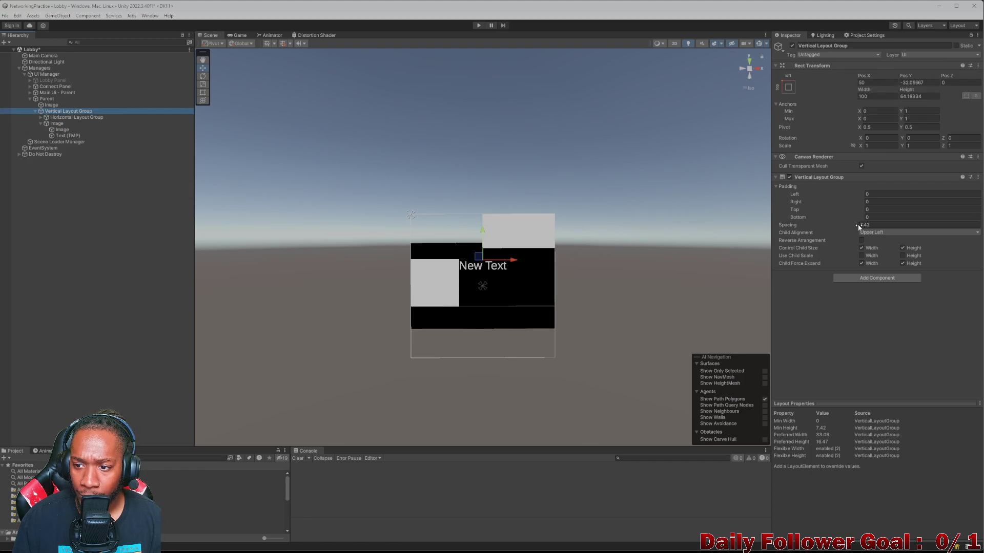
{"action": "left_click", "coordinate": [52, 106]}
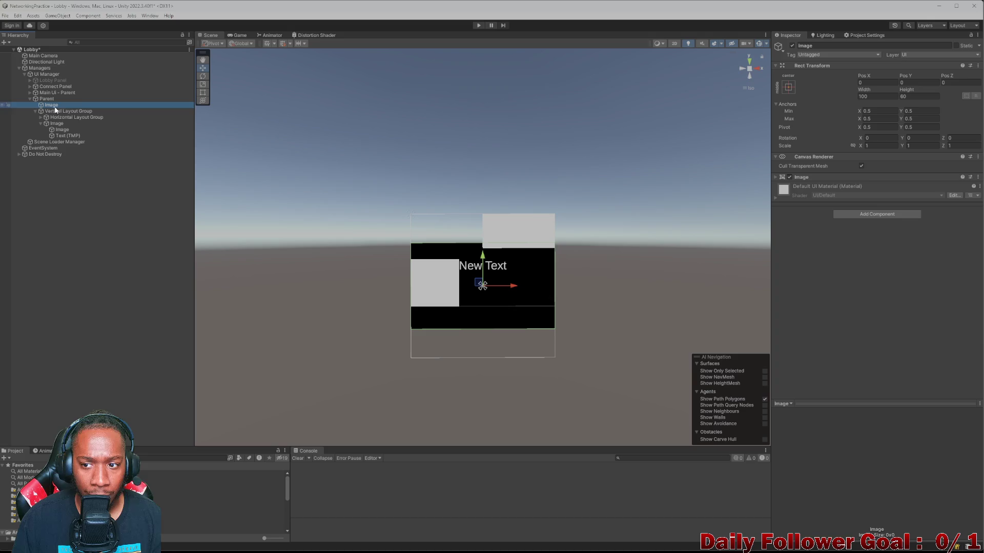
{"action": "left_click", "coordinate": [55, 116]}
Step: Center the New Text label horizontally and vertically, keeping font size 8.1
{"action": "left_click", "coordinate": [56, 124]}
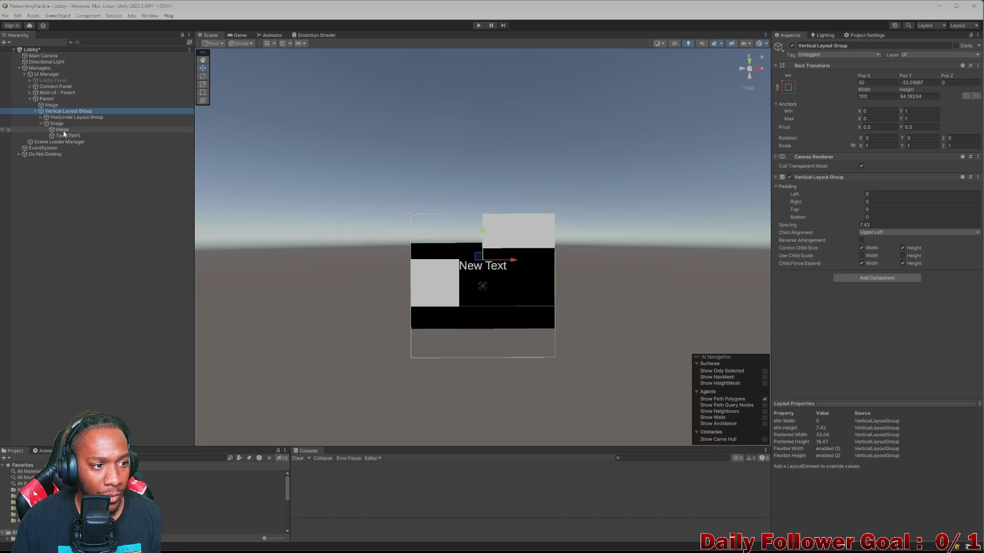
{"action": "left_click", "coordinate": [65, 136]}
{"action": "scroll", "coordinate": [871, 343], "scroll_direction": "down", "scroll_amount": 2}
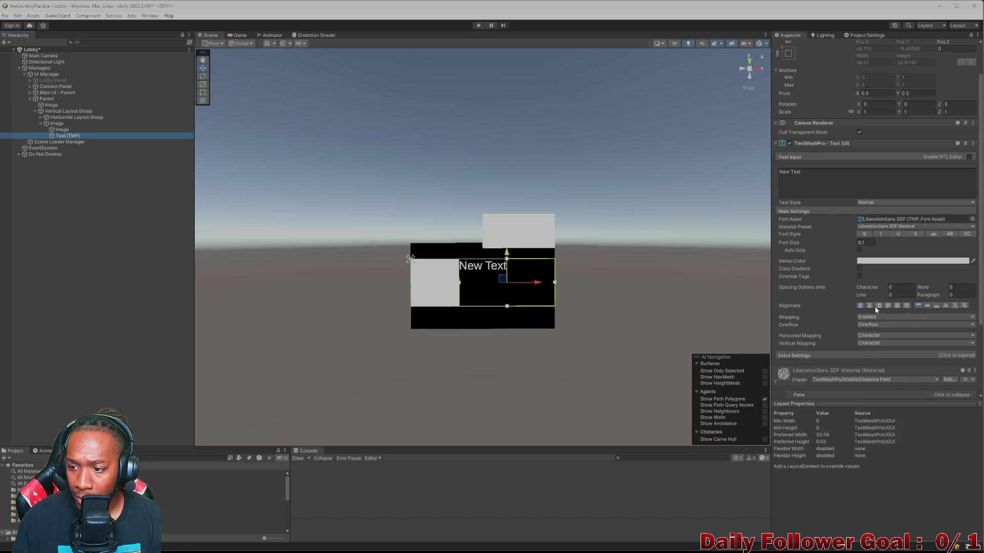
{"action": "left_click", "coordinate": [871, 305]}
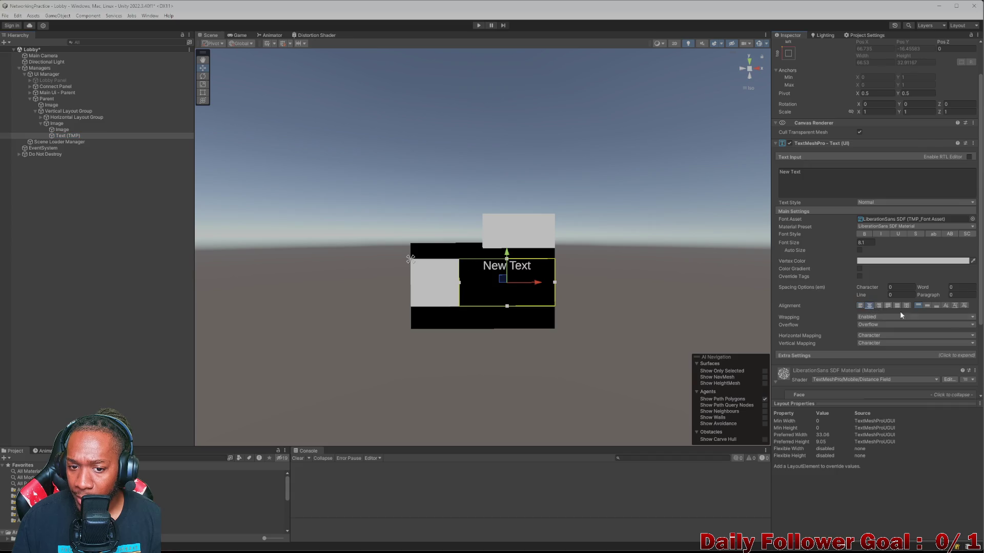
{"action": "left_click", "coordinate": [926, 306]}
{"action": "left_click_drag", "start_coordinate": [836, 241], "coordinate": [846, 249]}
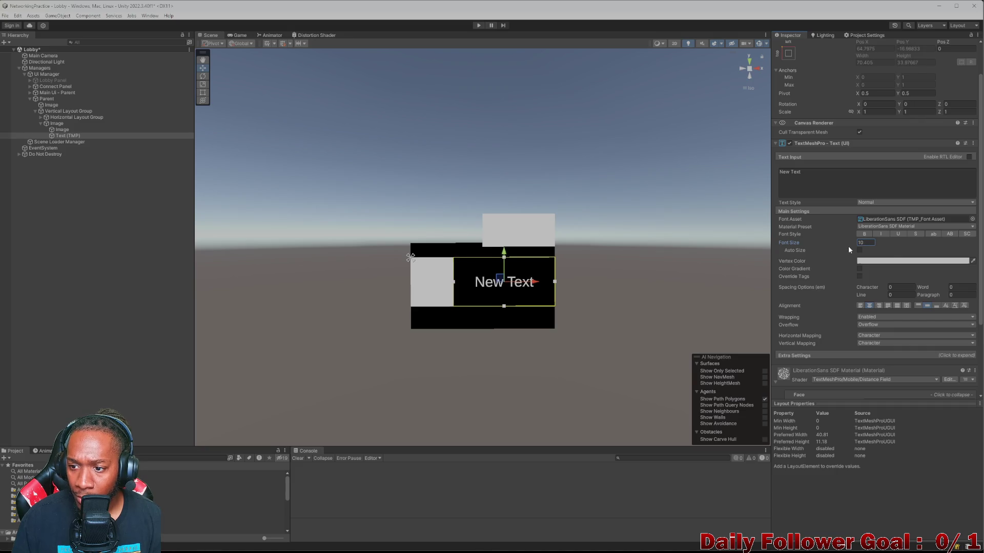
{"action": "key", "text": "ctrl+z"}
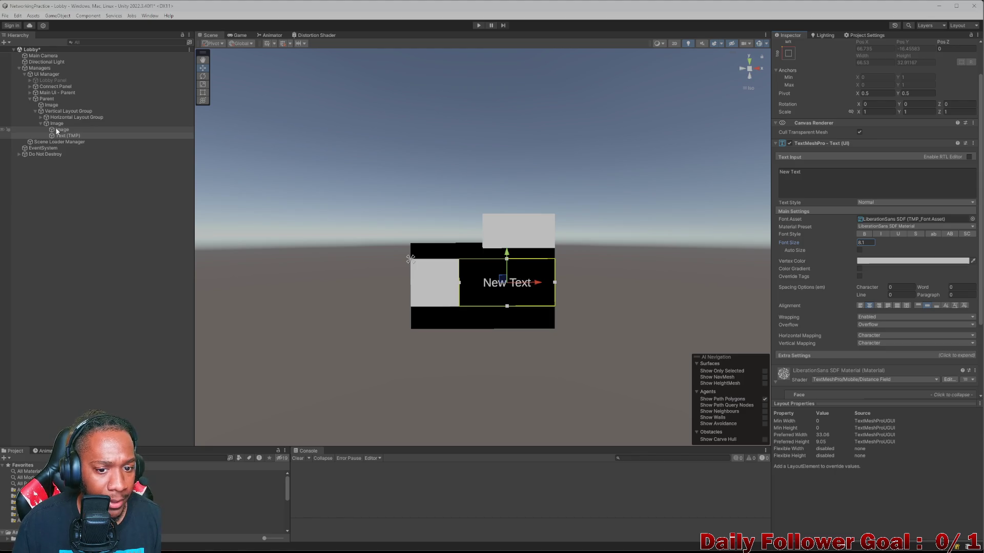
Step: Duplicate the row's child Image and place the copy after the New Text label
{"action": "left_click", "coordinate": [57, 130]}
{"action": "key", "text": "ctrl+d"}
{"action": "left_click_drag", "start_coordinate": [59, 138], "coordinate": [68, 147]}
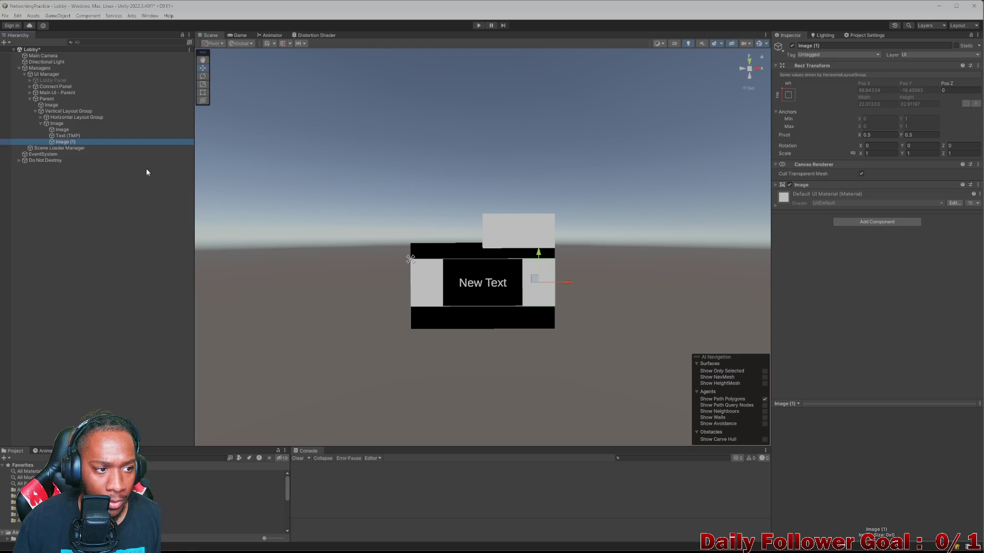
Step: Set the Vertical Layout Group's Rect Transform height to 100
{"action": "left_click", "coordinate": [58, 124]}
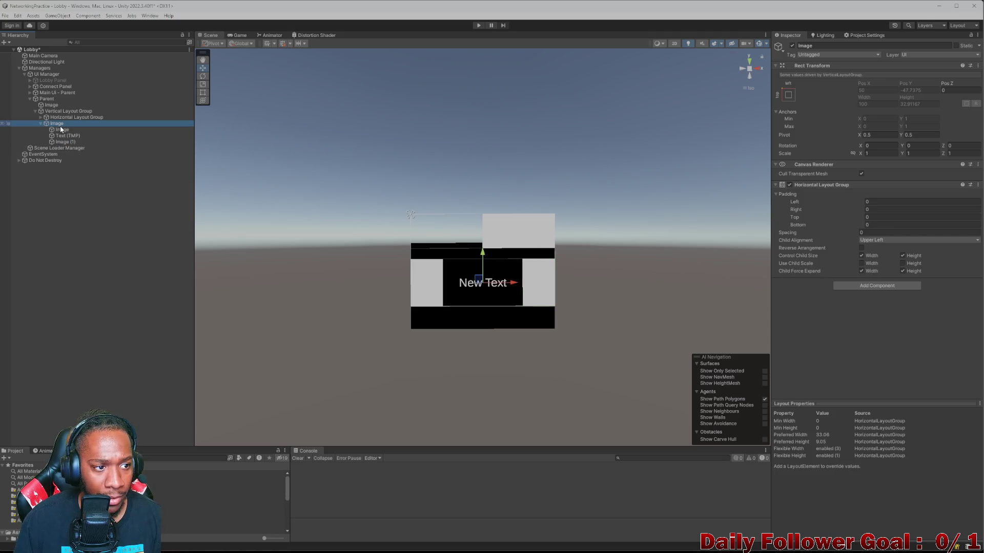
{"action": "left_click", "coordinate": [43, 124]}
{"action": "left_click", "coordinate": [62, 118]}
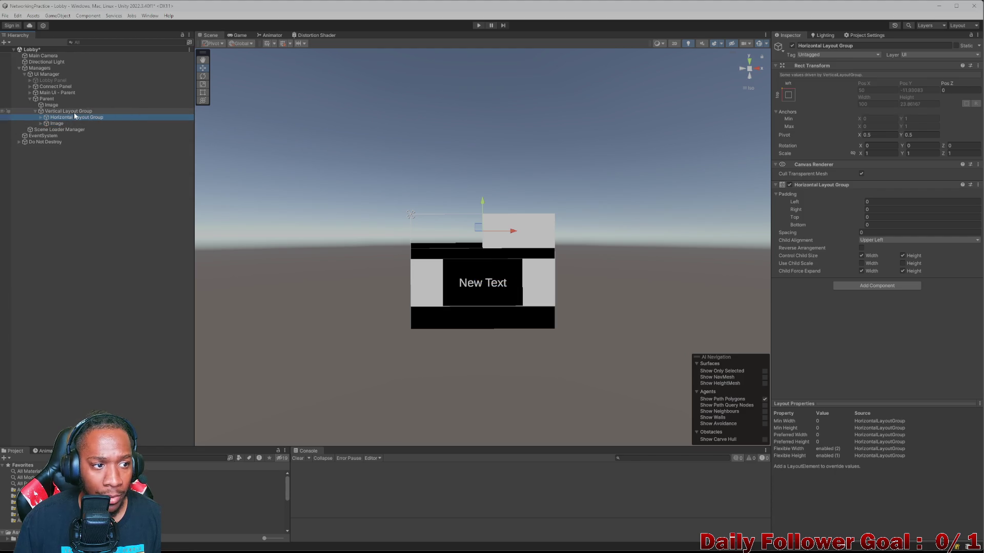
{"action": "left_click", "coordinate": [74, 111]}
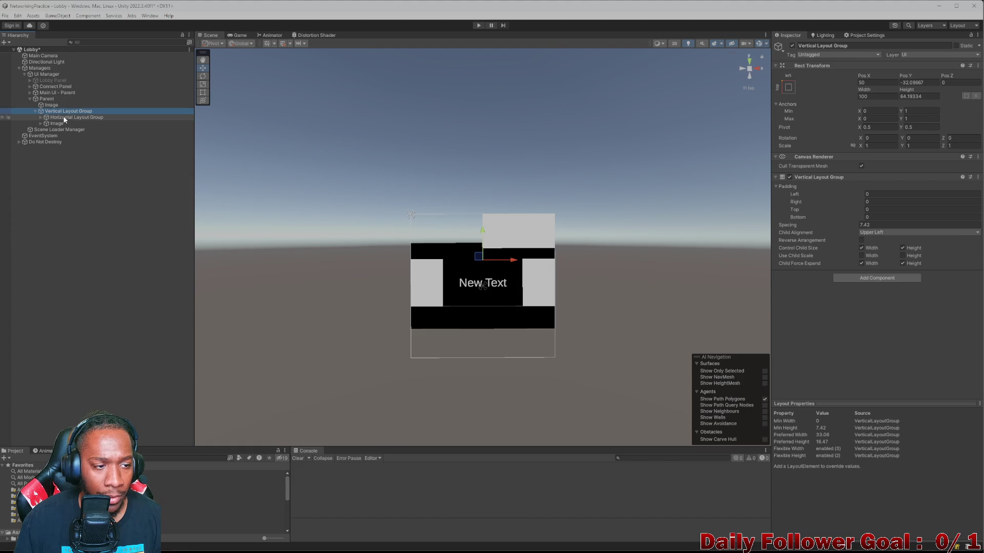
{"action": "left_click", "coordinate": [64, 118]}
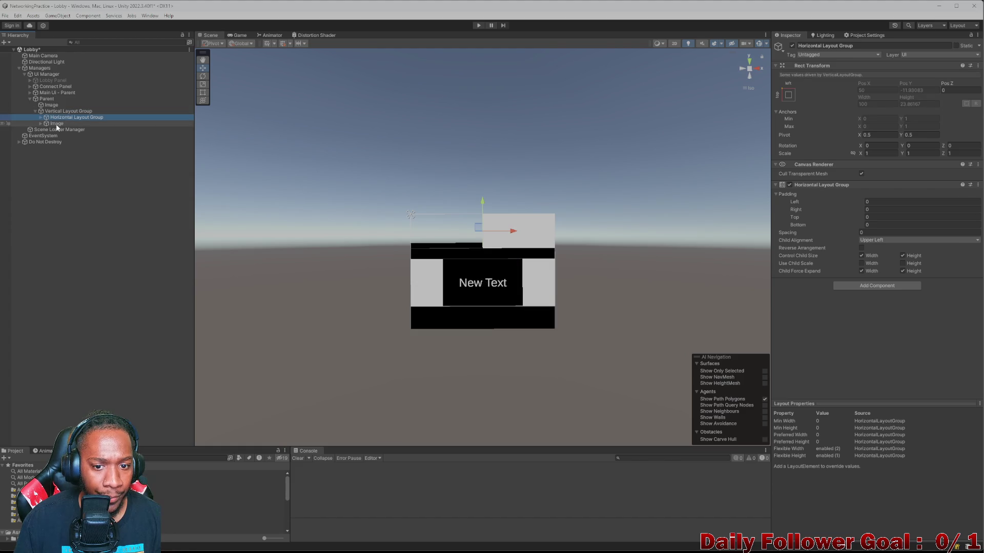
{"action": "left_click", "coordinate": [57, 125]}
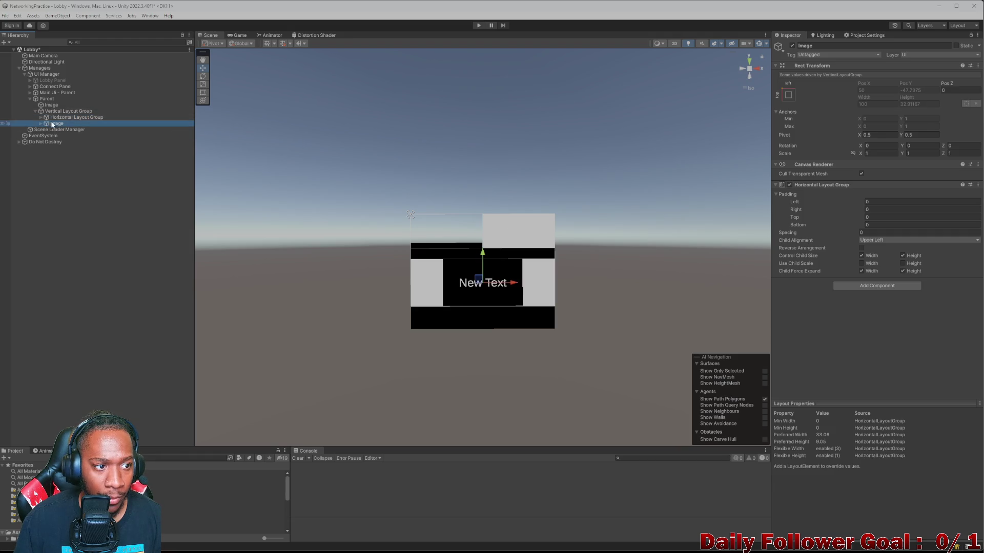
{"action": "left_click", "coordinate": [61, 112]}
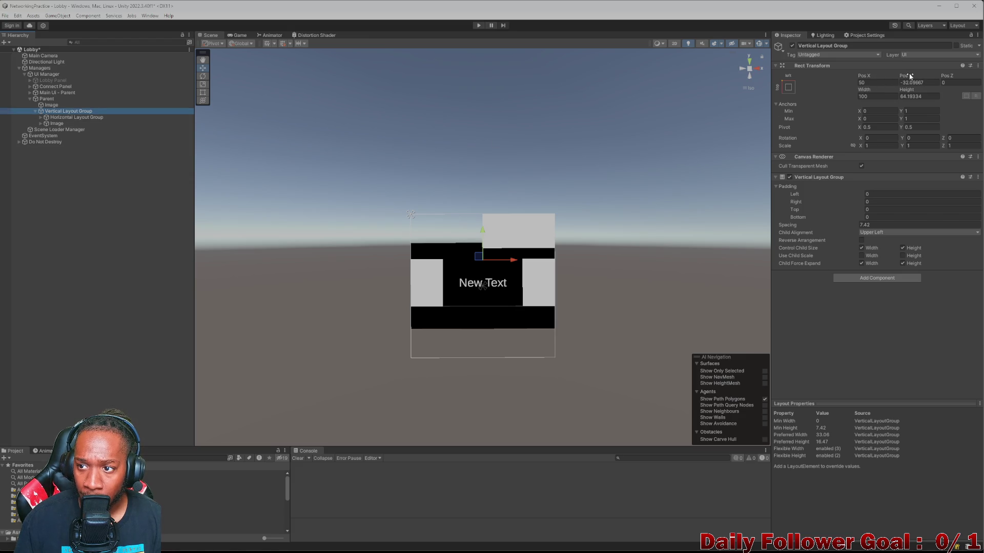
{"action": "left_click_drag", "start_coordinate": [908, 92], "coordinate": [959, 93]}
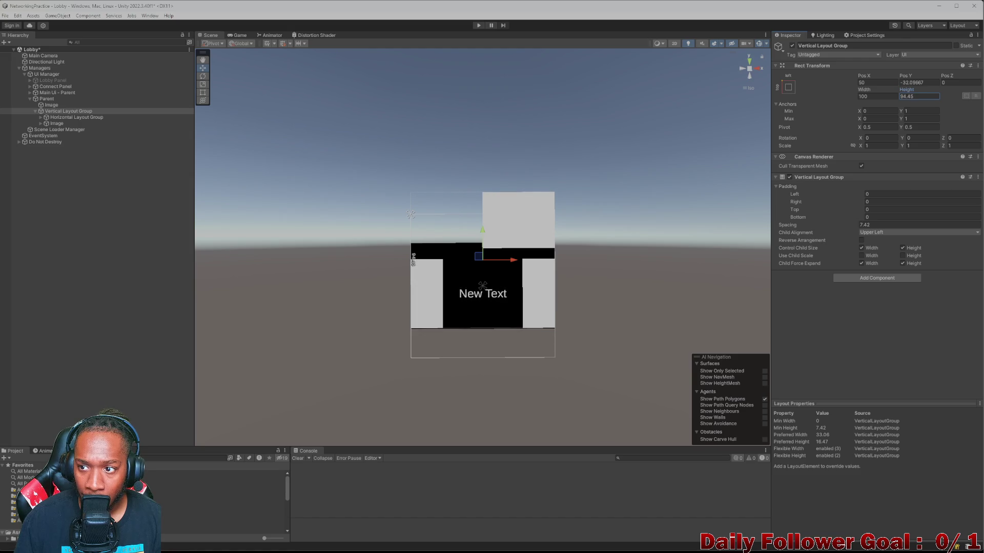
{"action": "type", "text": "100"}
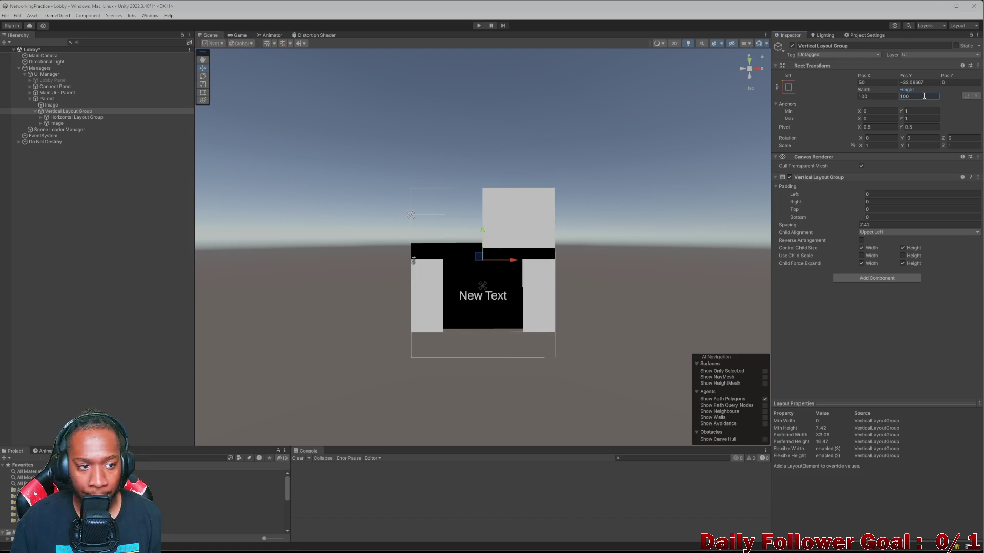
{"action": "left_click", "coordinate": [53, 118]}
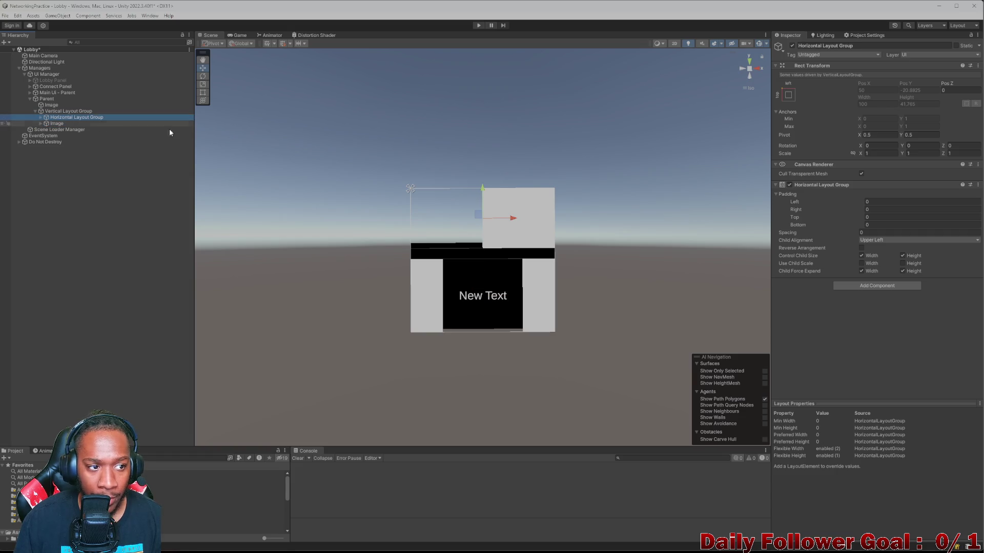
Step: Add a Layout Element to the Horizontal Layout Group and enable its min and preferred size fields
{"action": "left_click", "coordinate": [877, 285]}
{"action": "type", "text": "lao"}
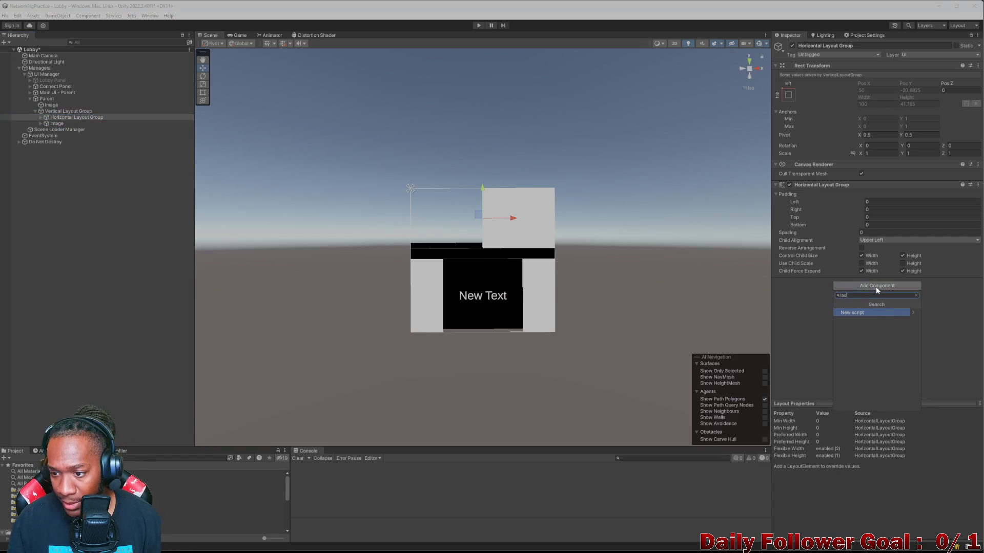
{"action": "key", "text": "BackSpace"}
{"action": "type", "text": "yo"}
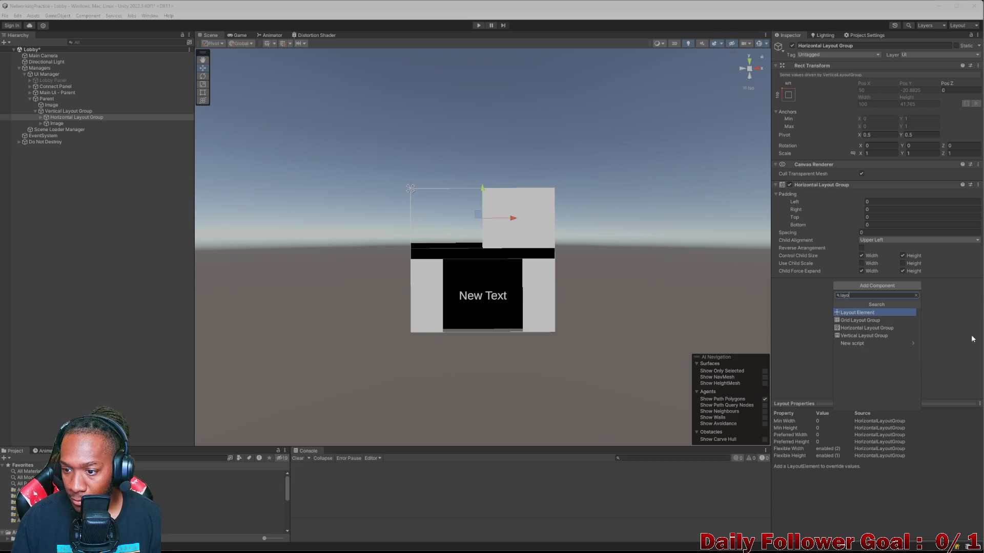
{"action": "left_click", "coordinate": [866, 313]}
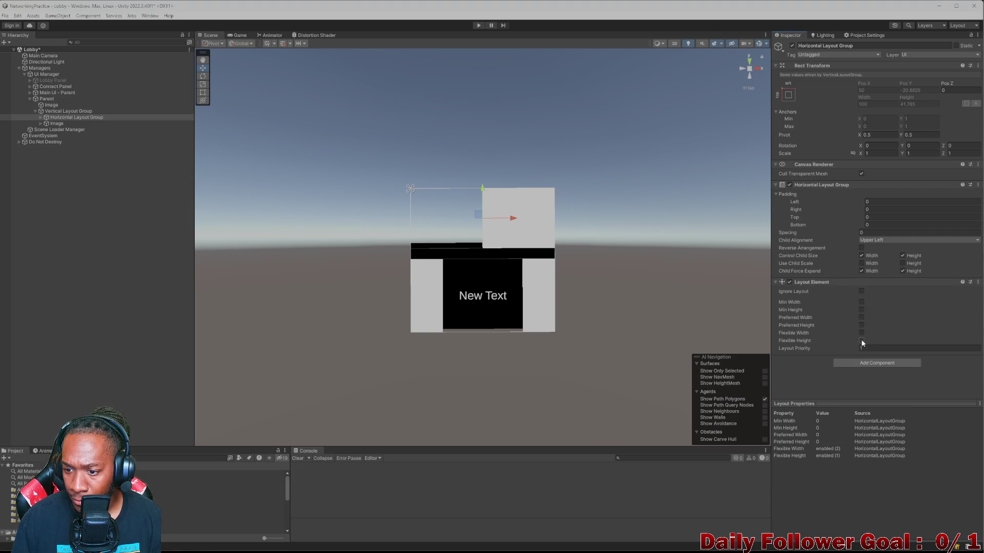
{"action": "left_click", "coordinate": [861, 325]}
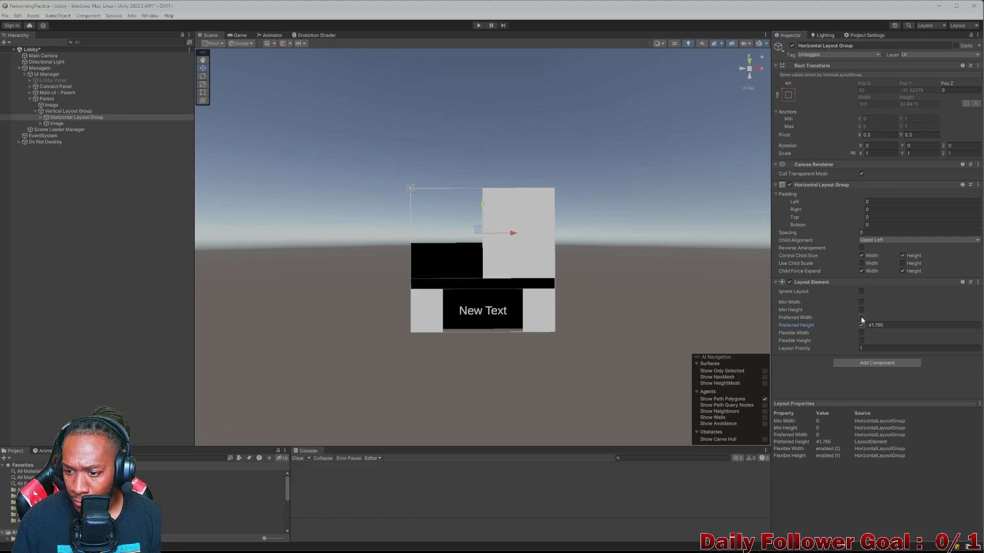
{"action": "left_click", "coordinate": [861, 317]}
{"action": "left_click", "coordinate": [861, 310]}
{"action": "left_click", "coordinate": [861, 302]}
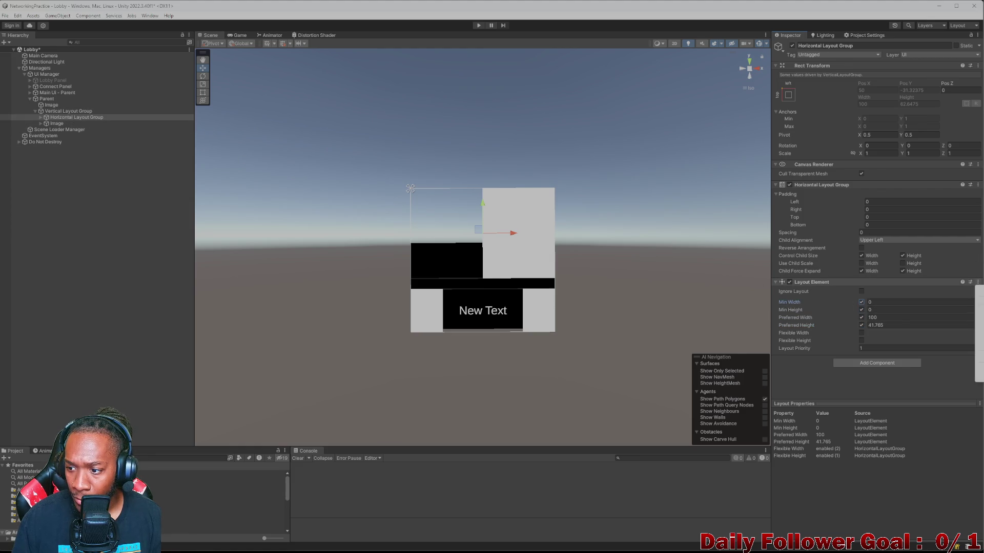
Step: Paste the Layout Element onto the Image, uncheck Preferred Width, and set Flexible Width 1
{"action": "left_click", "coordinate": [57, 124]}
{"action": "left_click", "coordinate": [979, 184]}
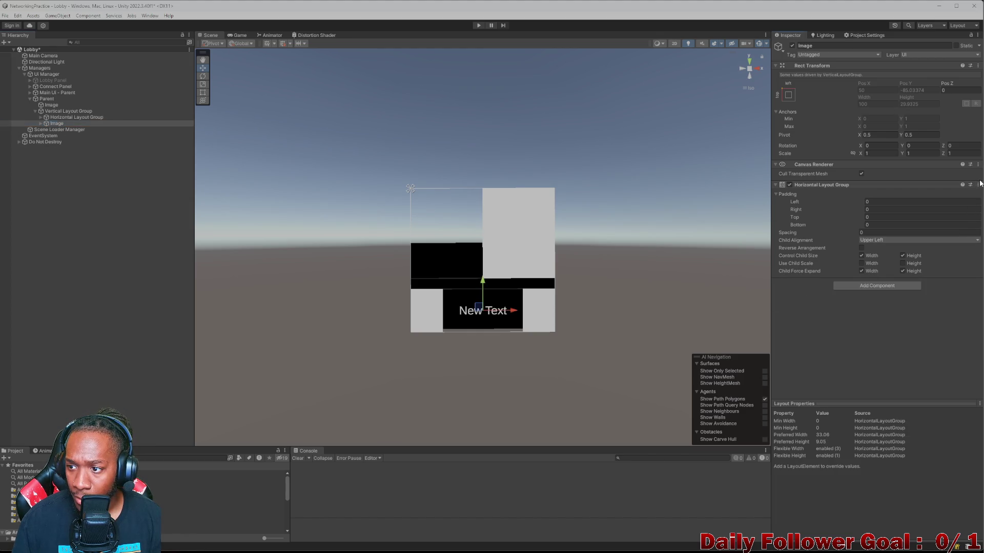
{"action": "left_click", "coordinate": [979, 187]}
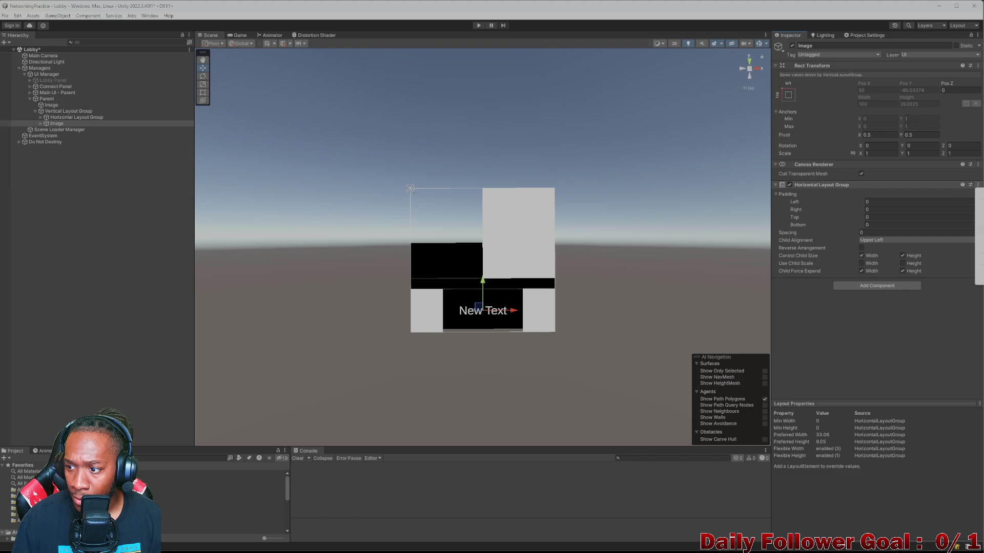
{"action": "left_click", "coordinate": [978, 238]}
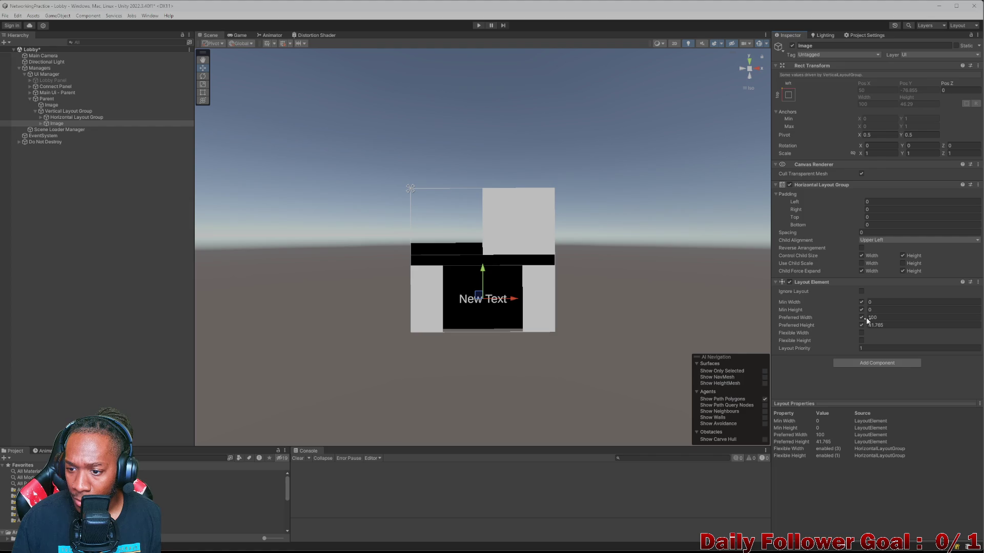
{"action": "left_click_drag", "start_coordinate": [866, 317], "coordinate": [891, 317]}
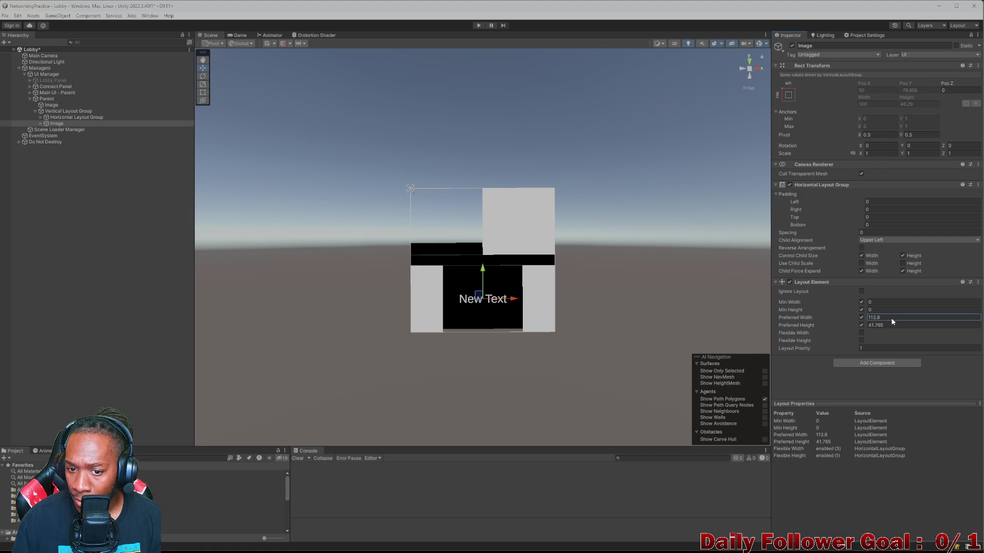
{"action": "left_click", "coordinate": [861, 318]}
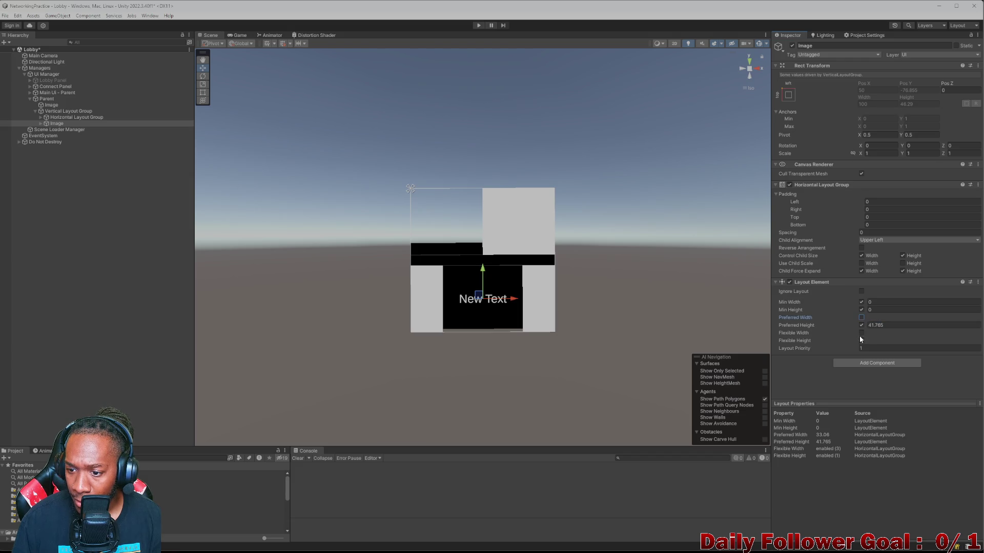
{"action": "left_click", "coordinate": [861, 332]}
{"action": "left_click", "coordinate": [62, 118]}
{"action": "left_click", "coordinate": [861, 318]}
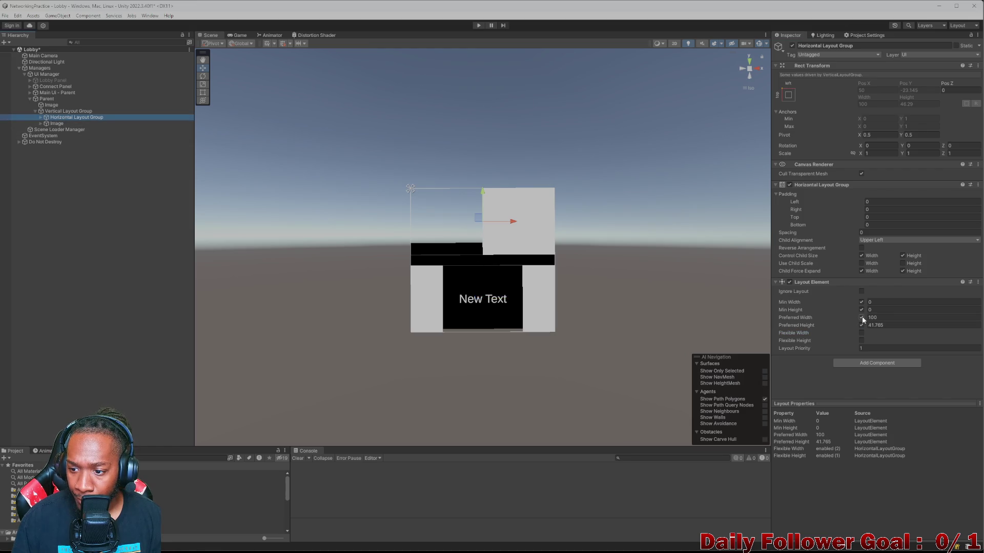
{"action": "left_click", "coordinate": [861, 332]}
{"action": "left_click", "coordinate": [56, 123]}
Step: Set the Image's Layout Element preferred height to 100
{"action": "left_click", "coordinate": [869, 325]}
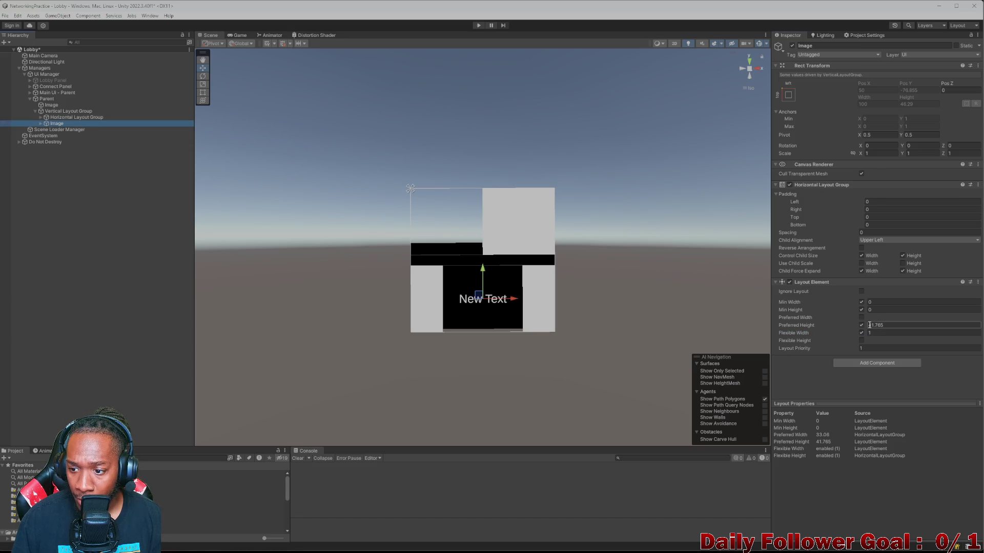
{"action": "left_click_drag", "start_coordinate": [869, 324], "coordinate": [964, 322]}
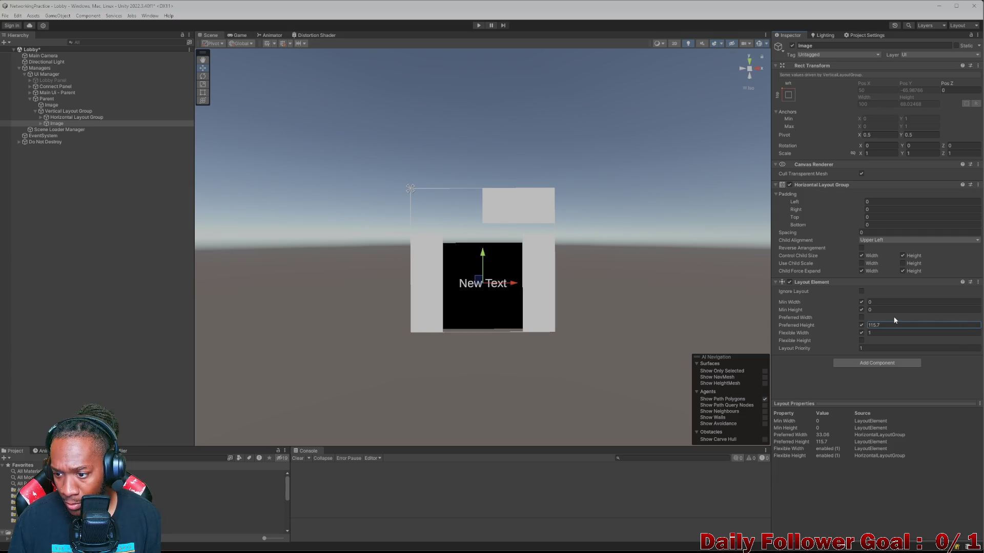
{"action": "type", "text": "100"}
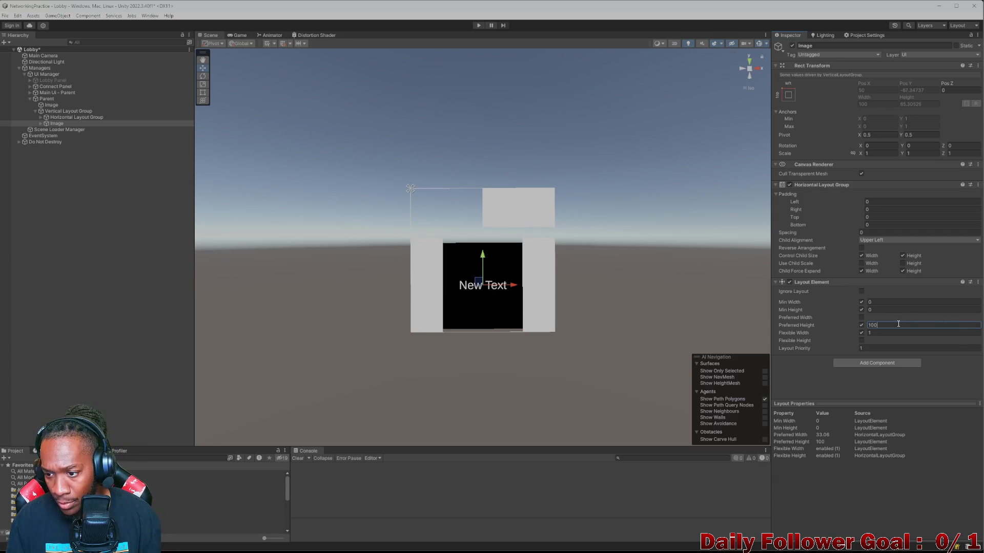
{"action": "left_click", "coordinate": [51, 105]}
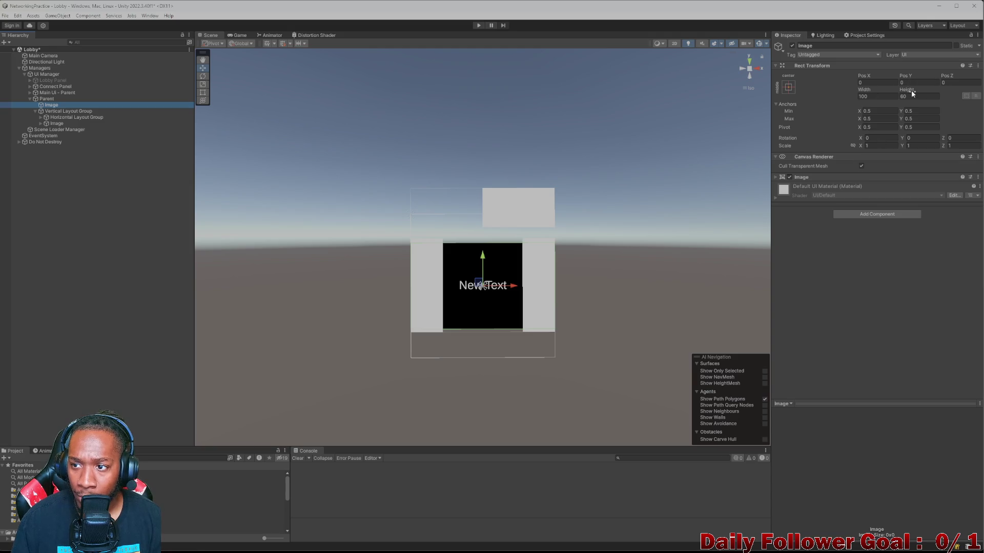
Step: Set the top-level Image's Rect Transform height to 100 and collapse Parent in the hierarchy
{"action": "mouse_move", "coordinate": [910, 92]}
{"action": "left_mouse_down"}
{"action": "mouse_move", "coordinate": [951, 94]}
{"action": "mouse_move", "coordinate": [935, 100]}
{"action": "mouse_move", "coordinate": [979, 113]}
{"action": "mouse_move", "coordinate": [946, 104]}
{"action": "left_mouse_up"}
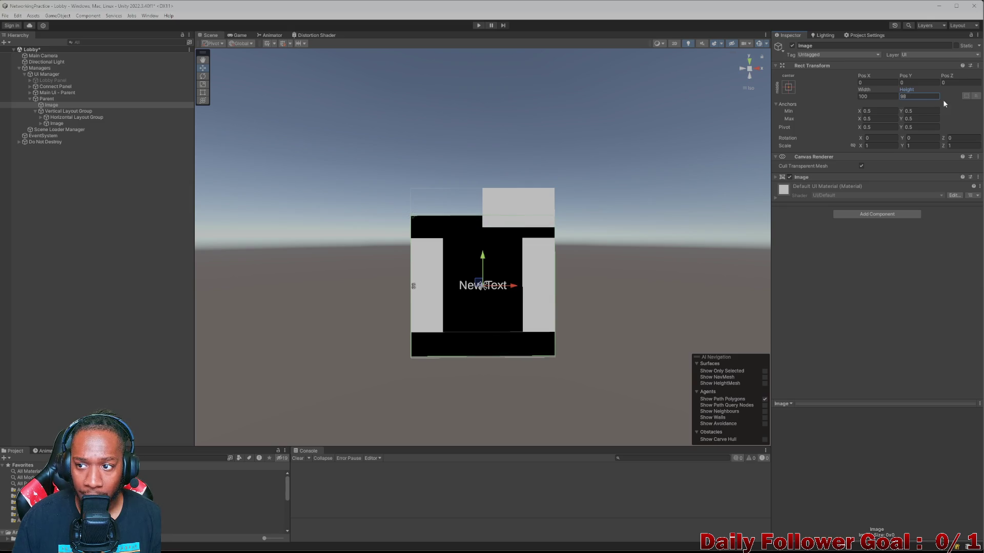
{"action": "type", "text": "100"}
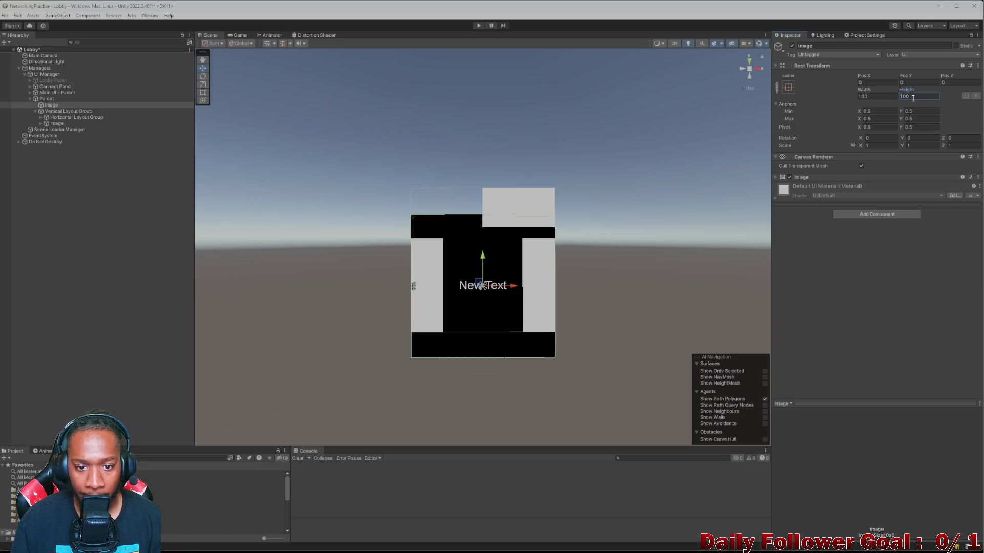
{"action": "scroll", "coordinate": [451, 221], "scroll_direction": "down", "scroll_amount": 1}
{"action": "scroll", "coordinate": [451, 294], "scroll_direction": "up", "scroll_amount": 2}
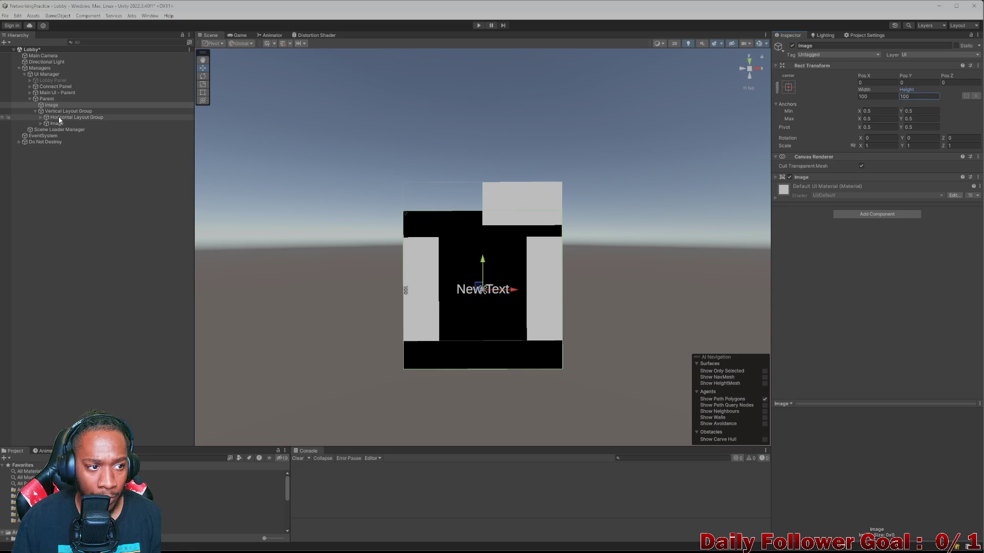
{"action": "left_click", "coordinate": [30, 100]}
{"action": "left_click", "coordinate": [30, 100]}
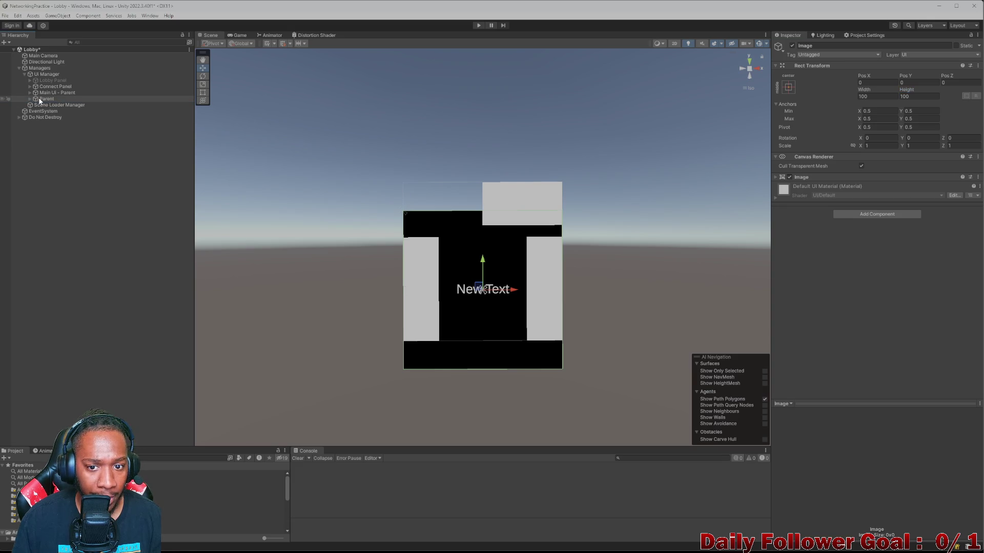